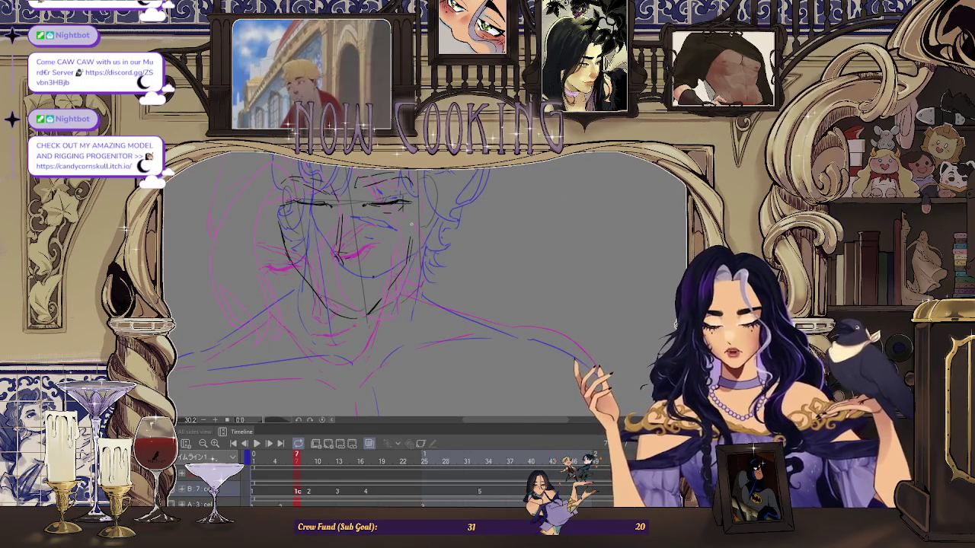
Ink the black jaw line on frame 7, then tilt, pan and mirror the view to check proportions
key("minus")
mouse_move(372, 309)
left_mouse_down()
mouse_move(354, 325)
mouse_move(381, 292)
left_mouse_up()
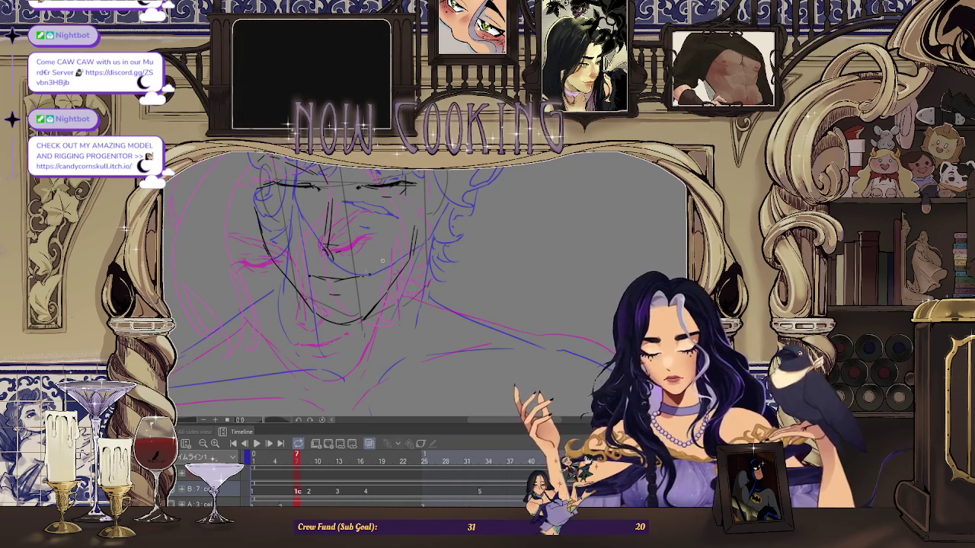
left_click_drag(448, 183, 631, 188)
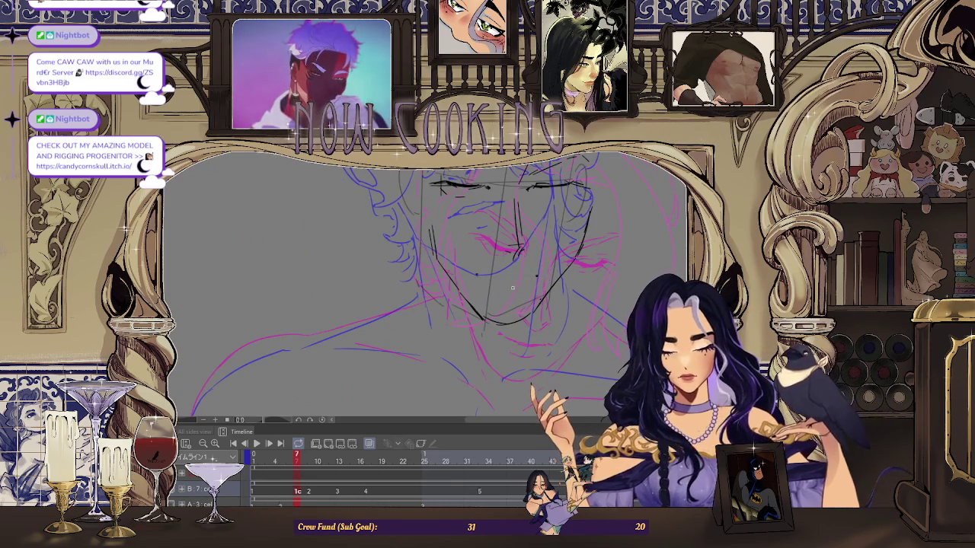
left_click_drag(508, 299, 486, 341)
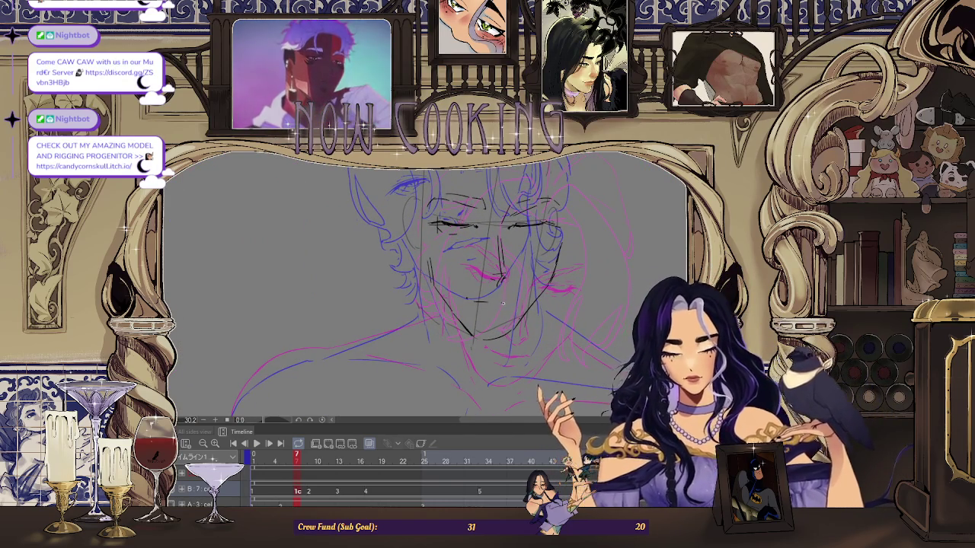
key("h")
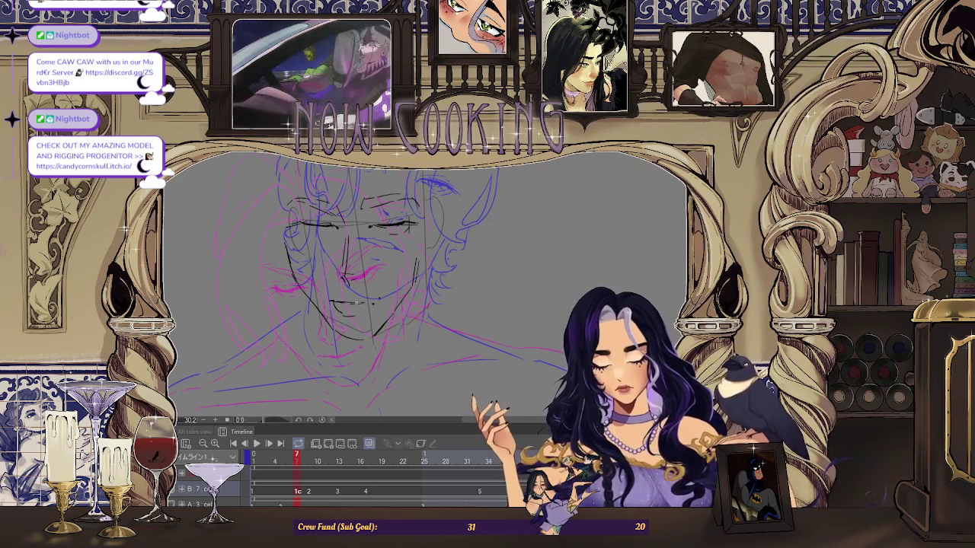
scroll(396, 350, "down", 2)
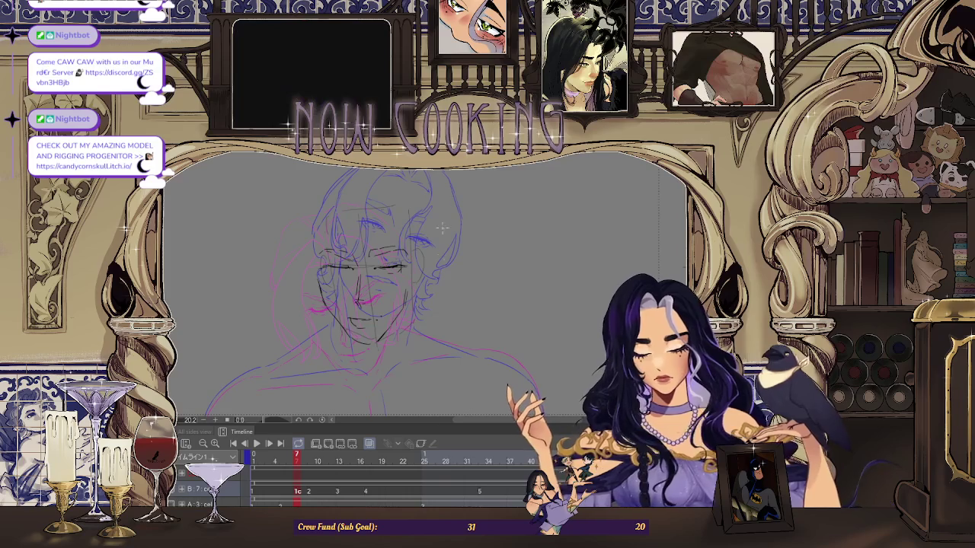
Zoom in and out across the canvas to review the inked face
scroll(412, 259, "up", 2)
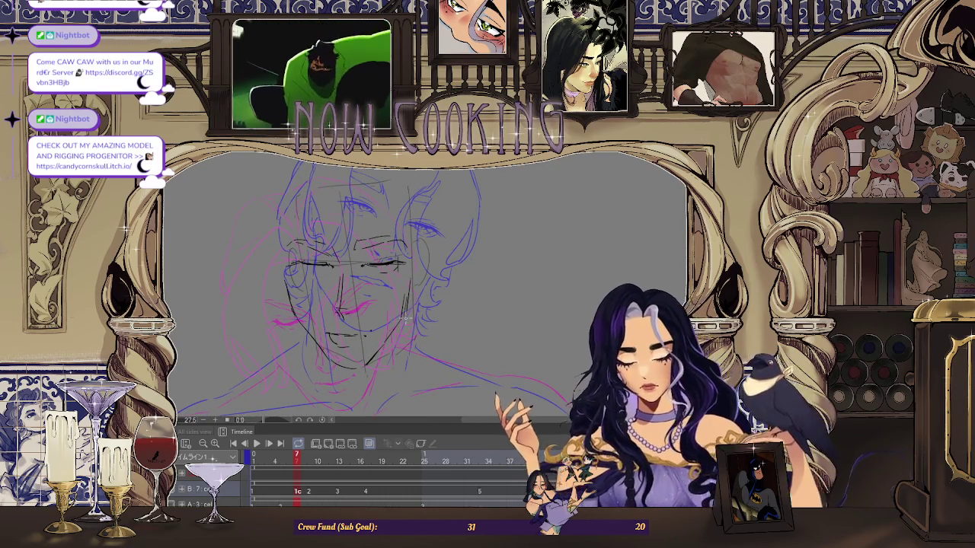
scroll(406, 263, "up", 2)
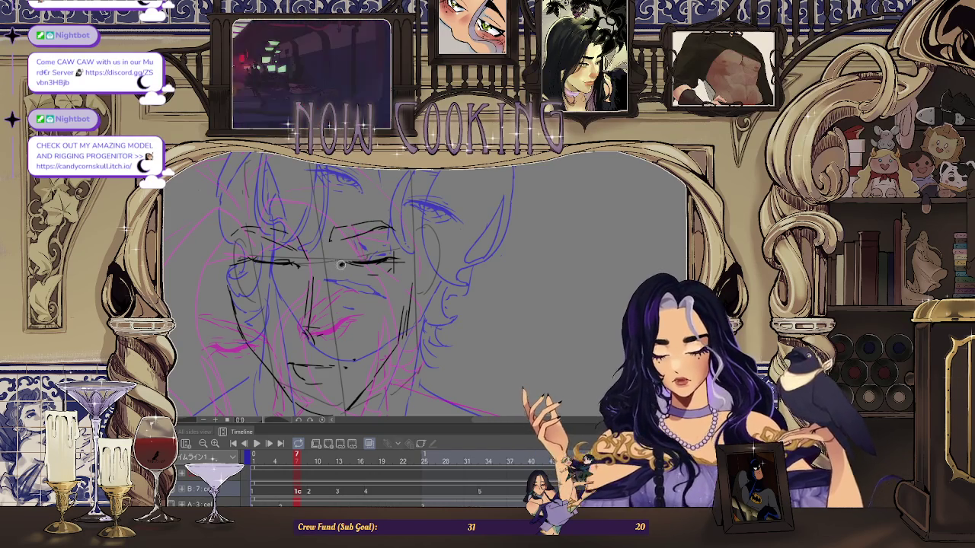
scroll(340, 265, "down", 1)
scroll(344, 262, "down", 1)
scroll(350, 259, "down", 1)
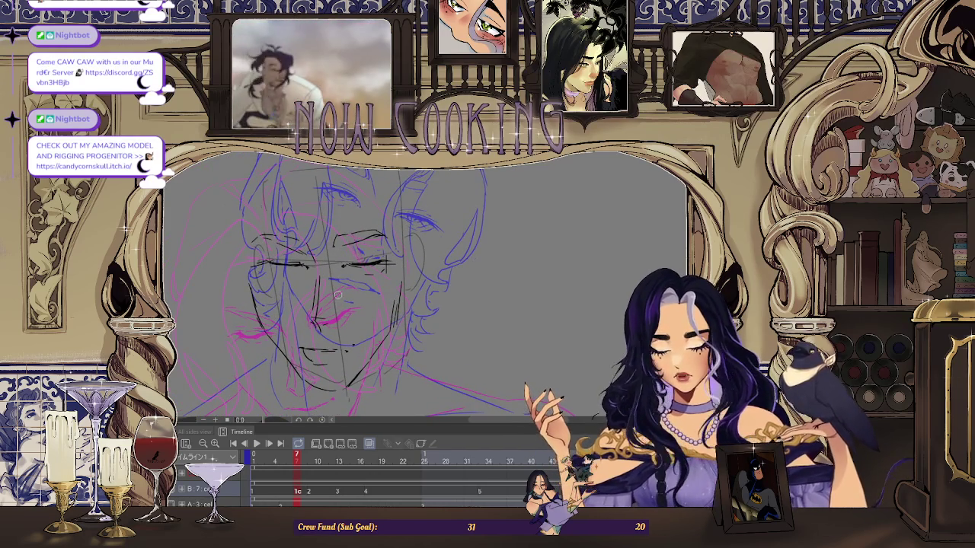
scroll(399, 248, "down", 2)
scroll(402, 259, "down", 1)
scroll(405, 270, "down", 1)
scroll(408, 285, "down", 1)
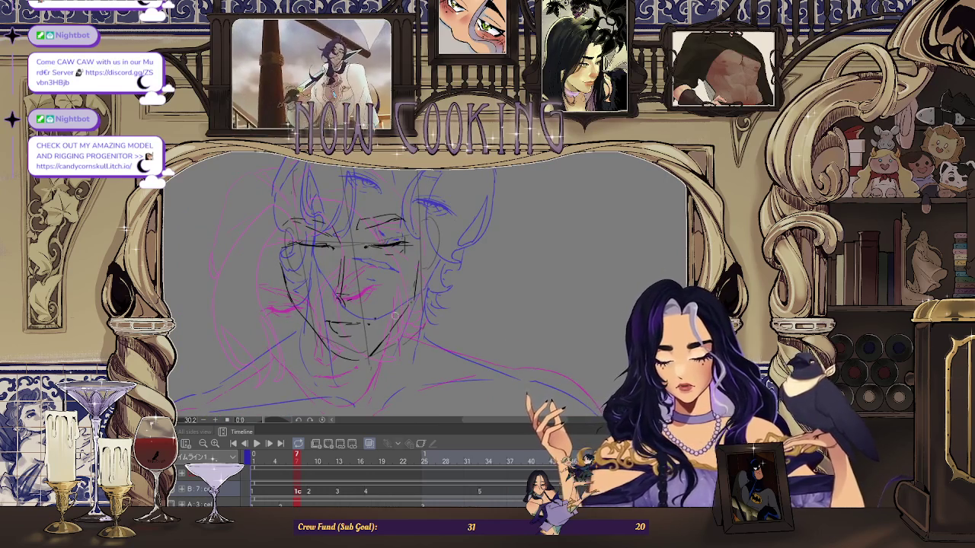
scroll(397, 312, "down", 1)
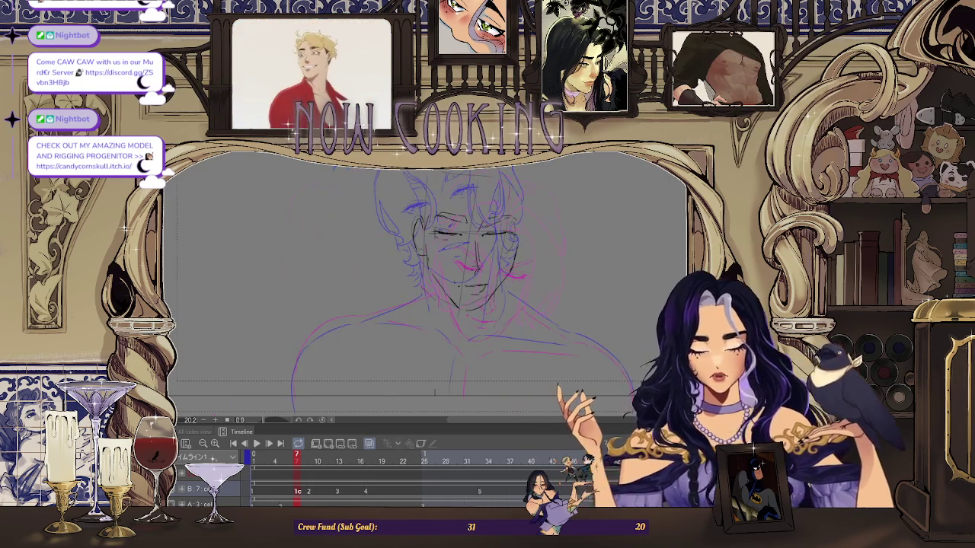
Turn off the coloured onion skins and play back the animation
scroll(520, 238, "up", 1)
scroll(520, 239, "up", 1)
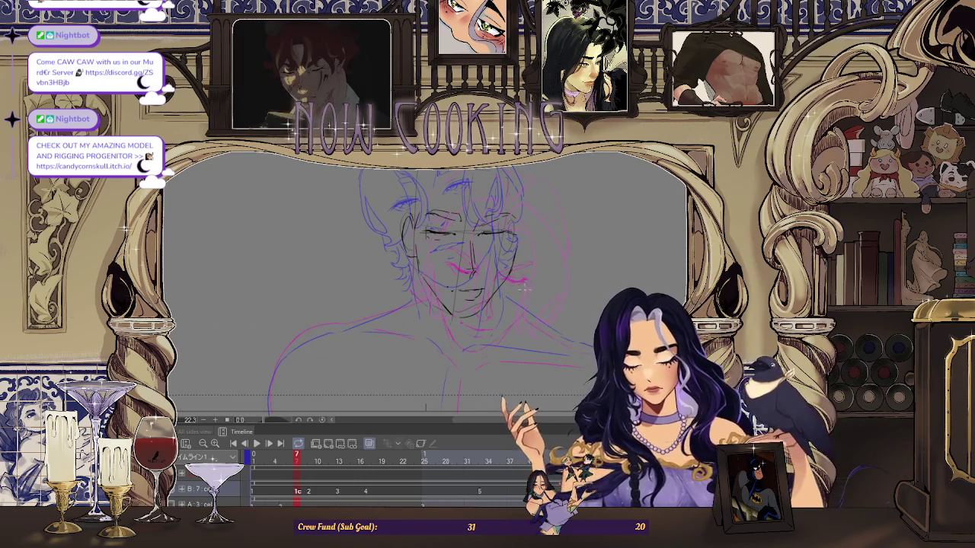
left_click(440, 461)
key("Return")
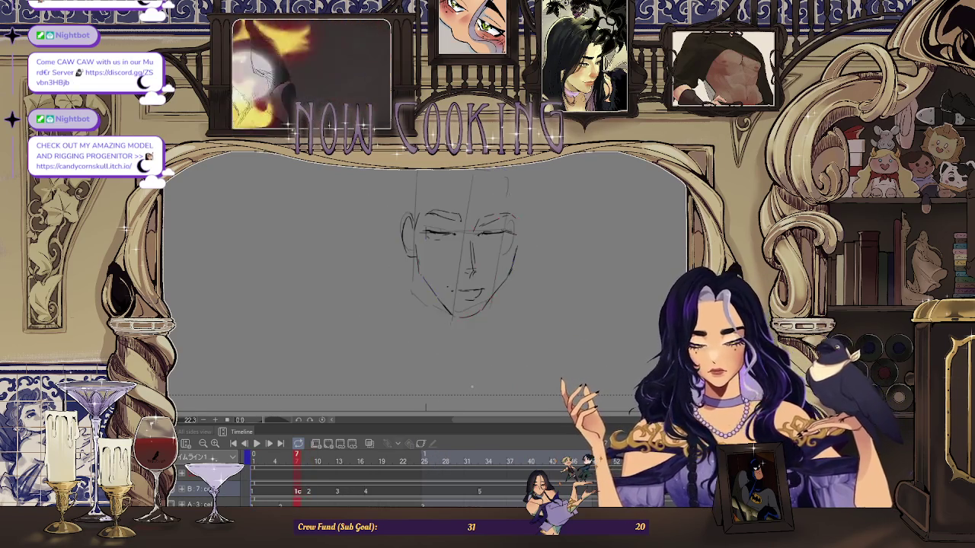
Turn the coloured onion skins back on, then view the face drawing alone
scroll(442, 334, "up", 2)
scroll(442, 334, "up", 1)
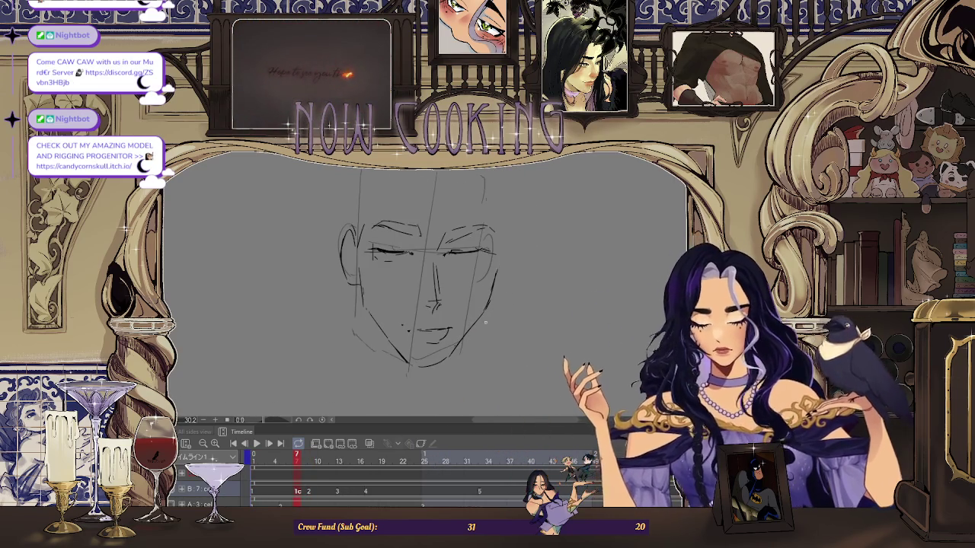
scroll(425, 289, "down", 2)
left_click(368, 444)
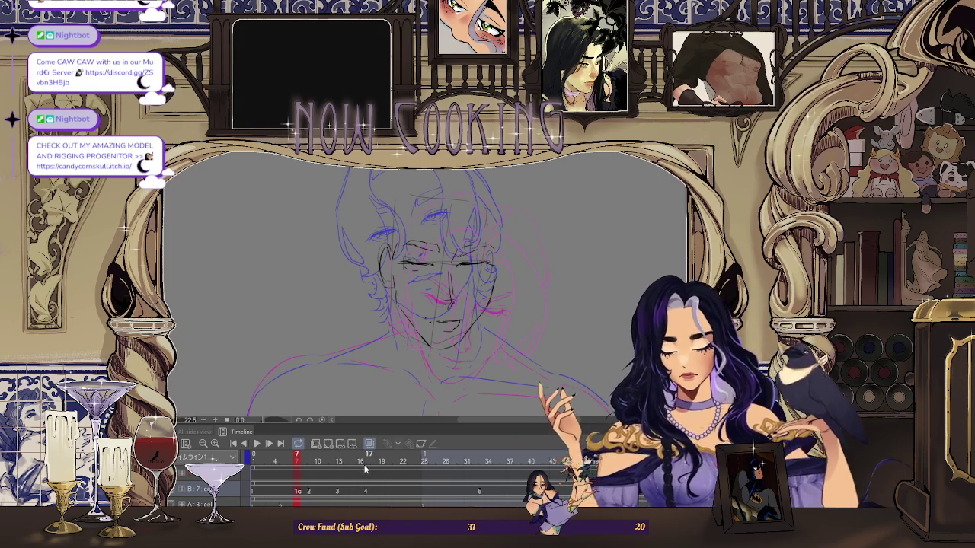
scroll(472, 289, "up", 1)
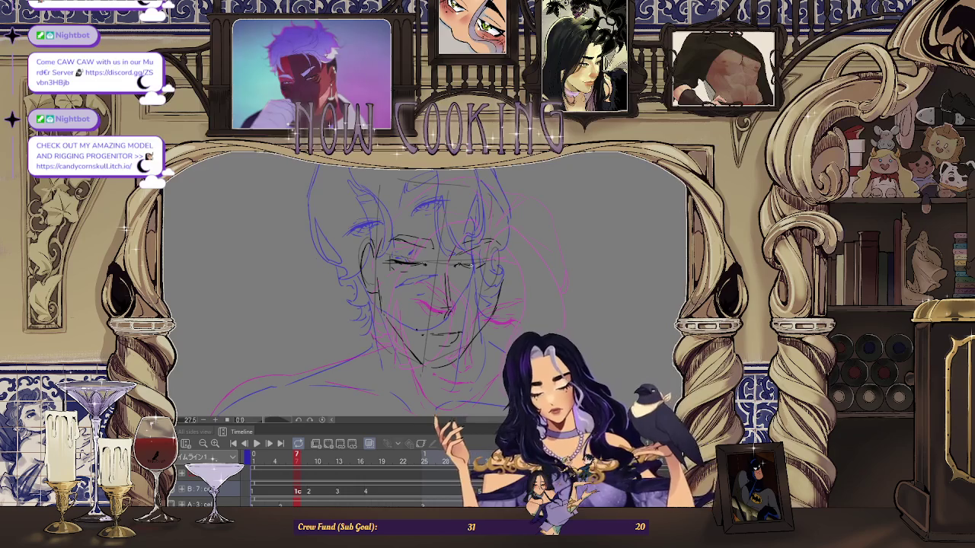
scroll(427, 289, "down", 2)
key("ctrl+Tab")
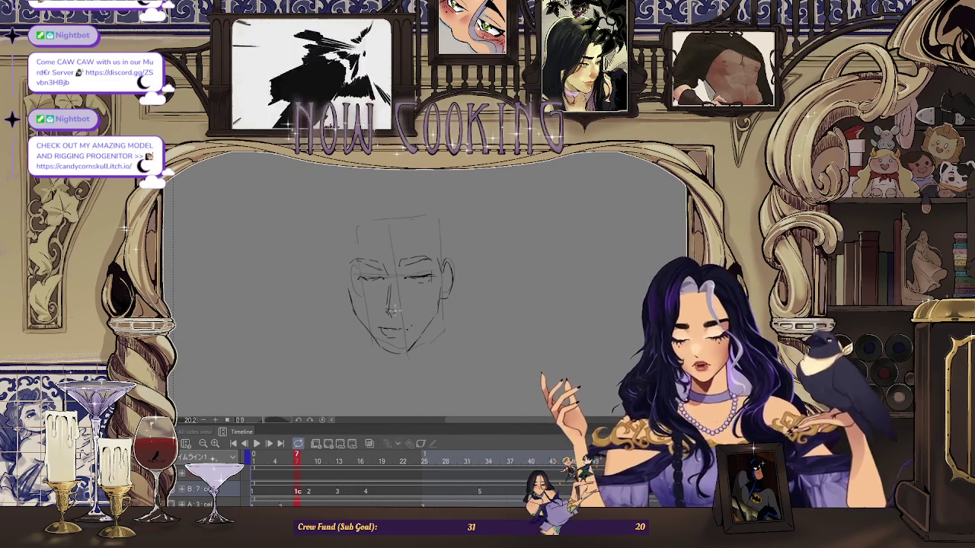
Delete the construction guide lines from the face and mirror the view to check it
scroll(394, 309, "up", 1)
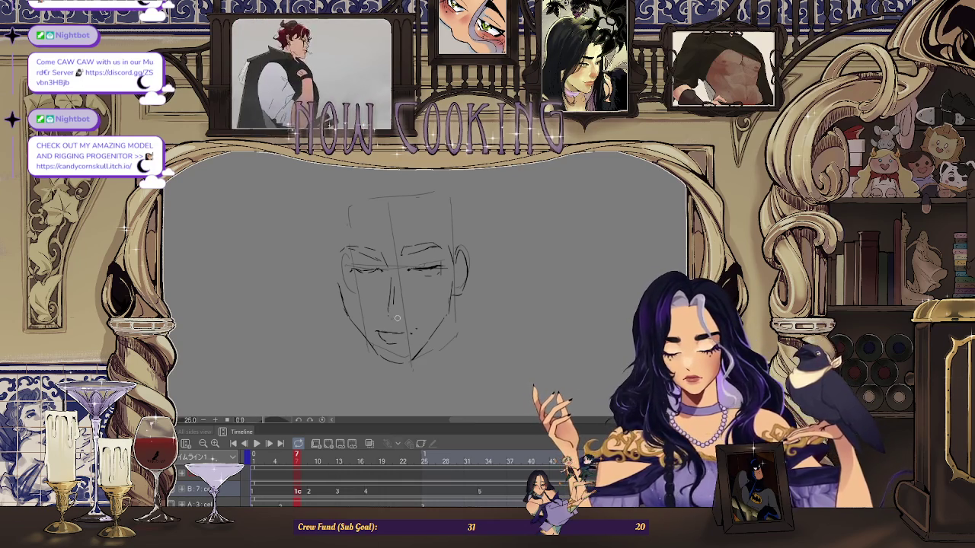
scroll(408, 285, "down", 1)
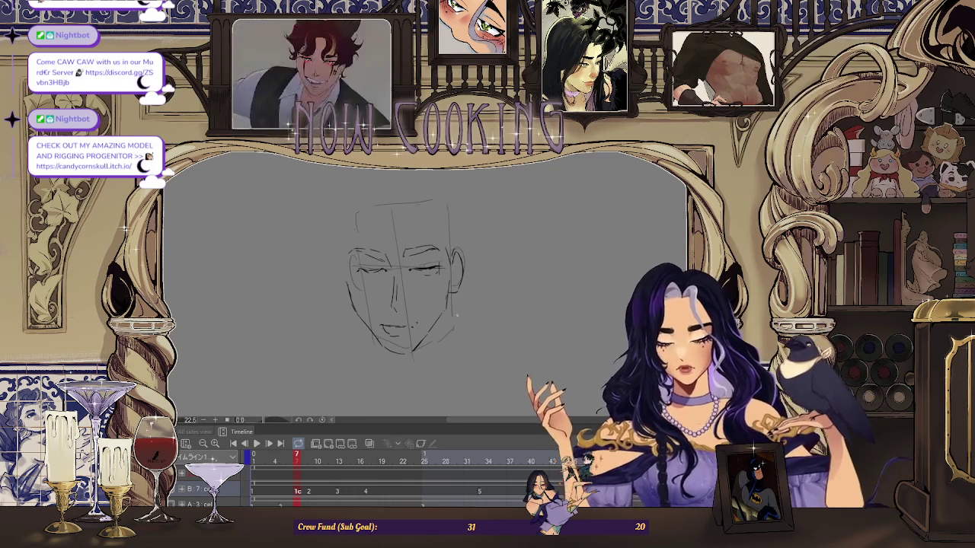
scroll(449, 333, "up", 2)
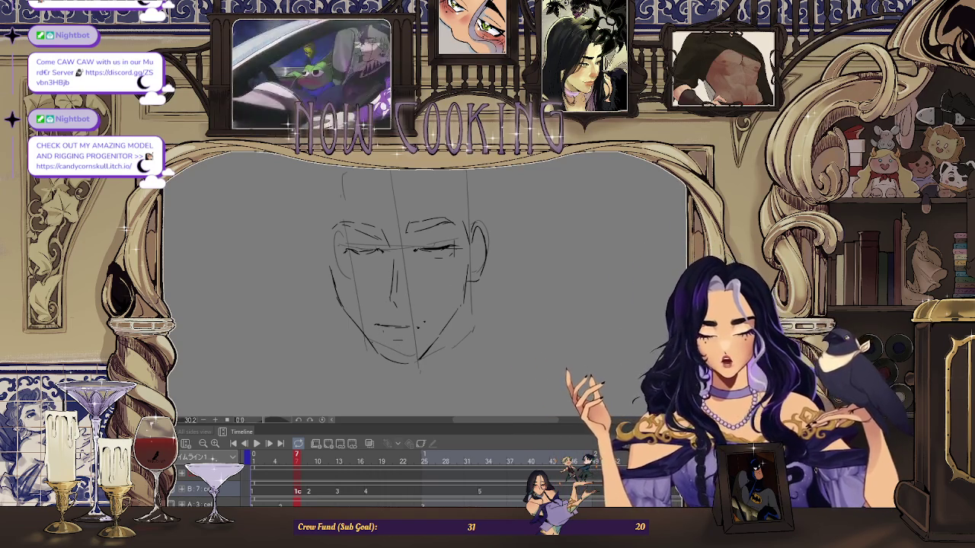
key("Delete")
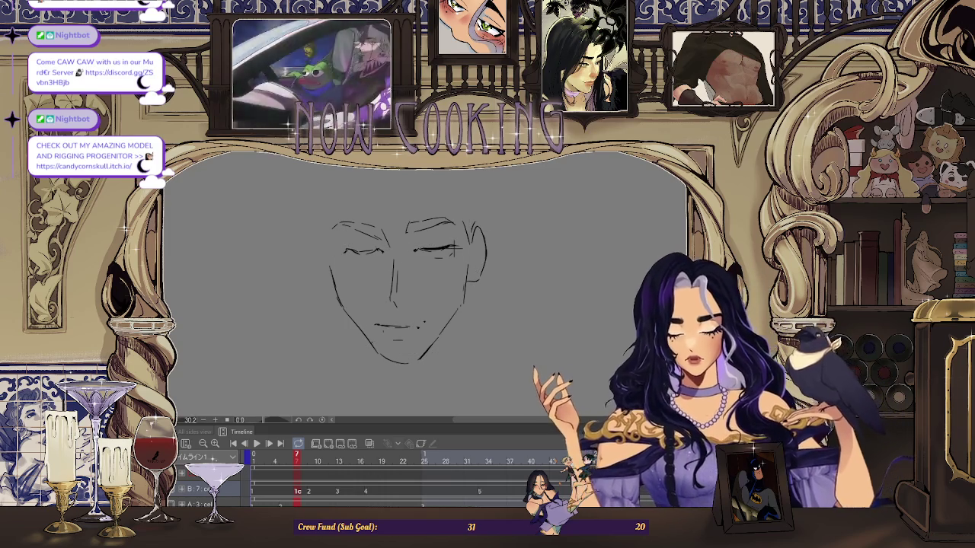
key("h")
key("h")
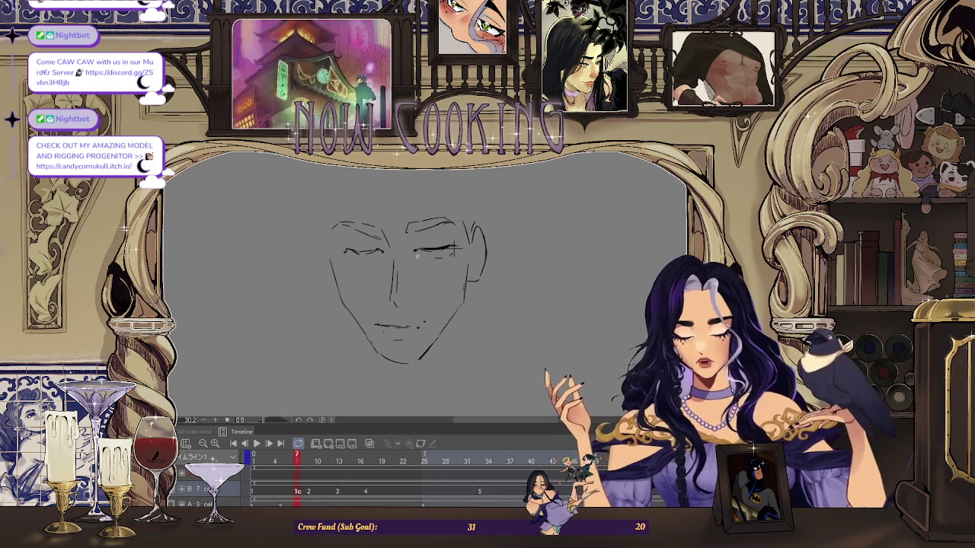
scroll(397, 259, "down", 1)
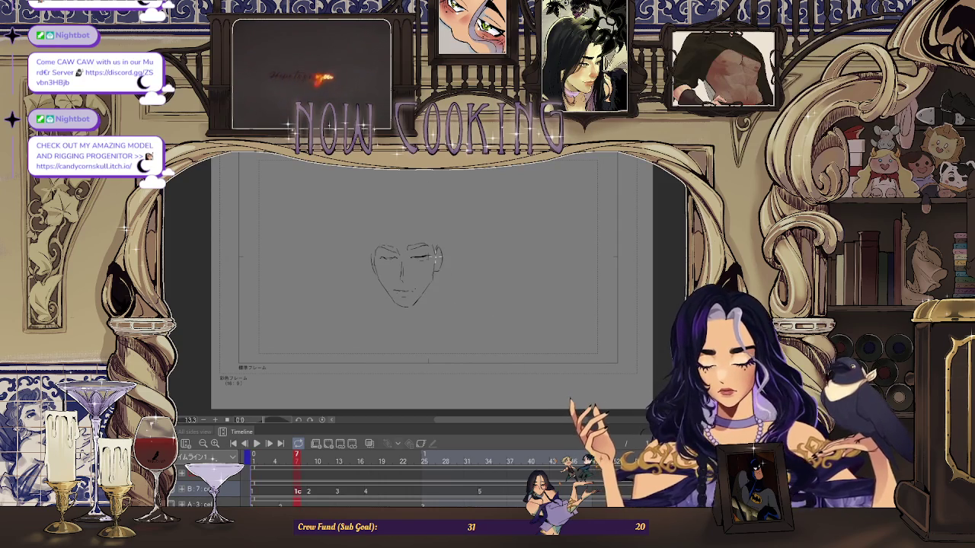
scroll(430, 267, "up", 1)
scroll(371, 301, "up", 2)
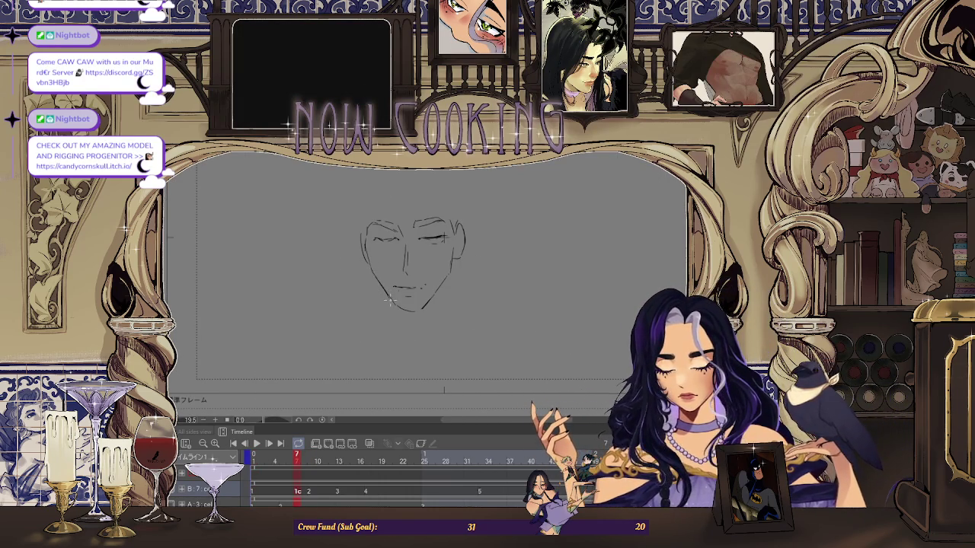
scroll(402, 275, "up", 1)
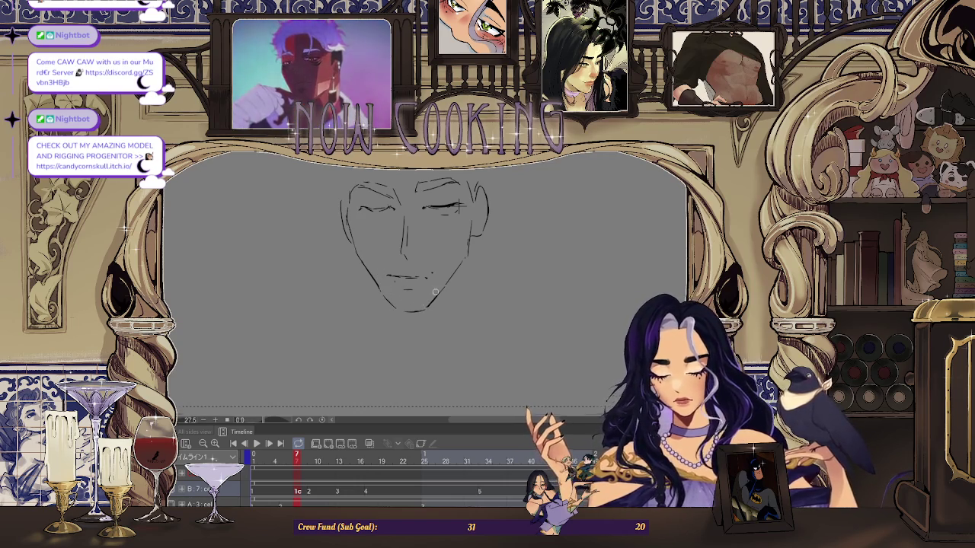
scroll(447, 268, "down", 2)
key("space")
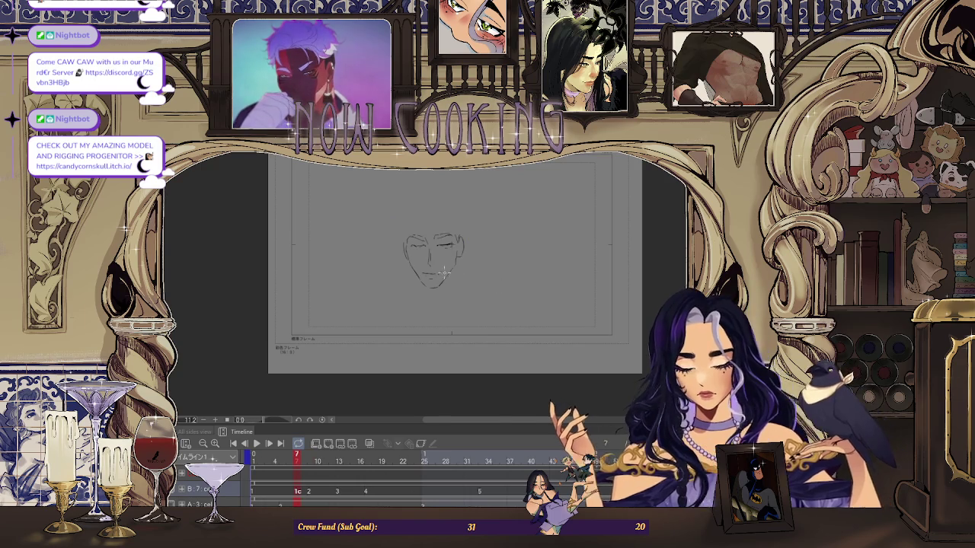
scroll(457, 266, "up", 1)
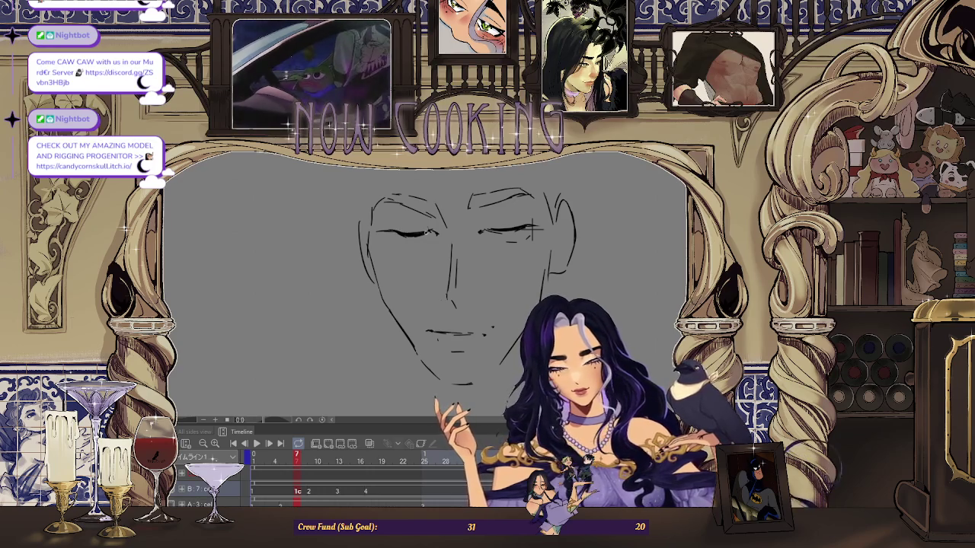
scroll(346, 246, "down", 3)
key("Right")
key("Left")
key("Right")
key("Left")
key("Right")
key("Left")
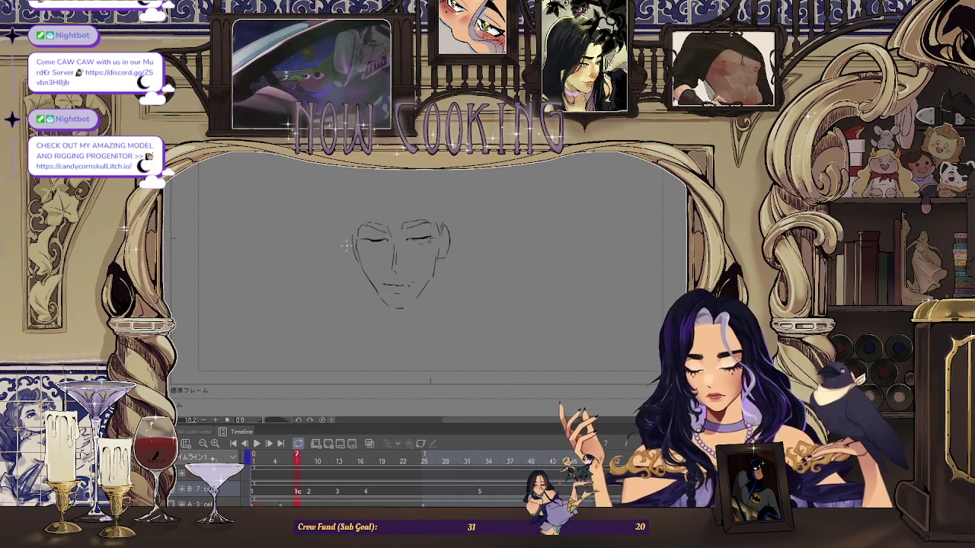
scroll(366, 237, "up", 3)
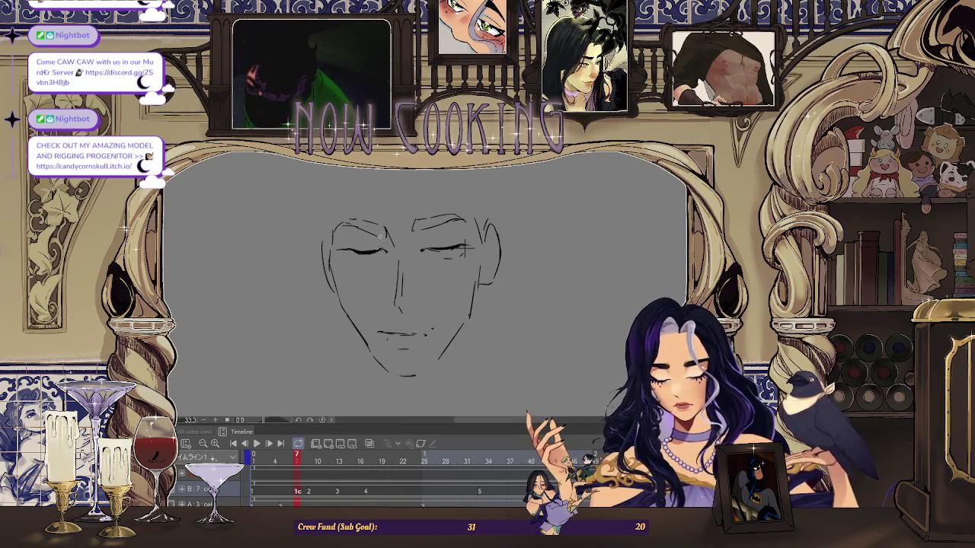
scroll(386, 228, "down", 3)
key("Right")
key("Left")
key("Right")
key("Left")
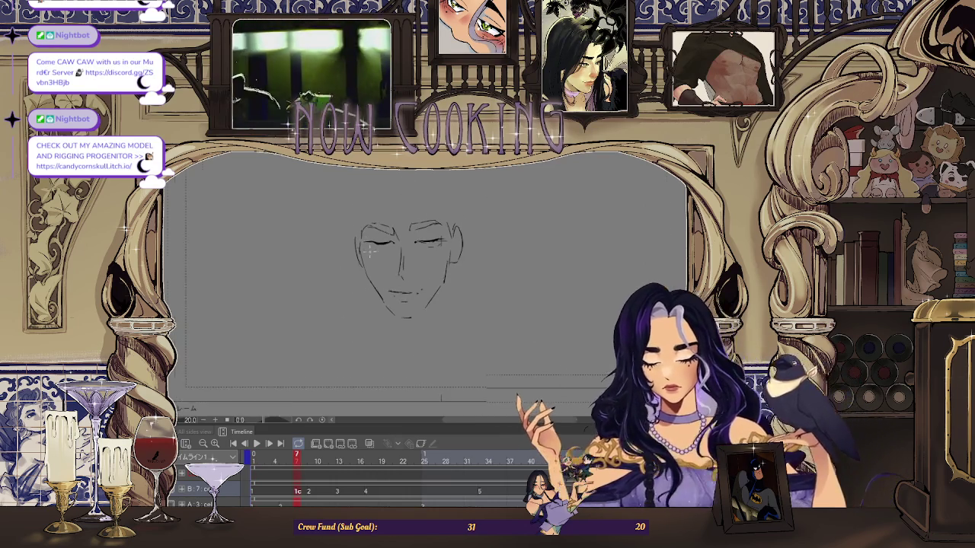
scroll(369, 248, "up", 2)
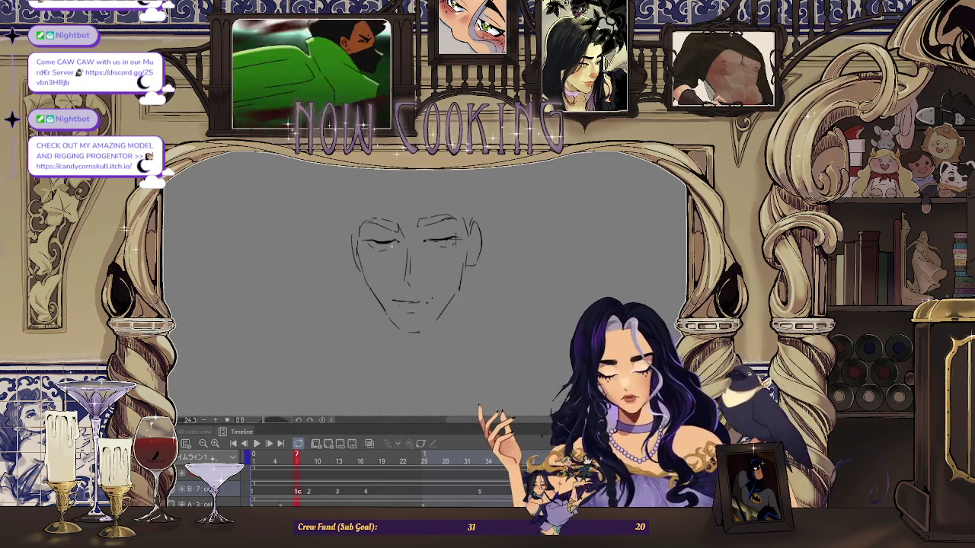
scroll(442, 228, "down", 3)
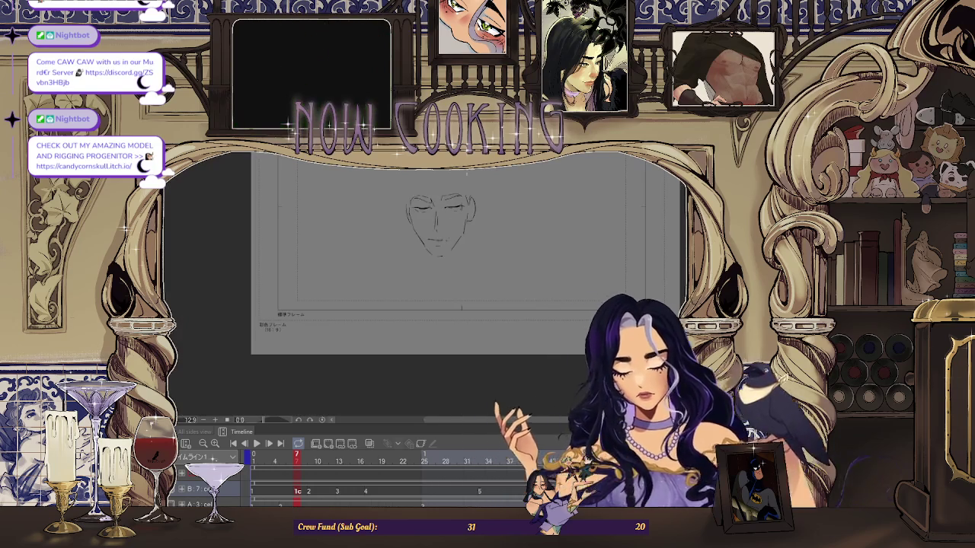
key("Right")
key("Left")
key("Right")
key("Left")
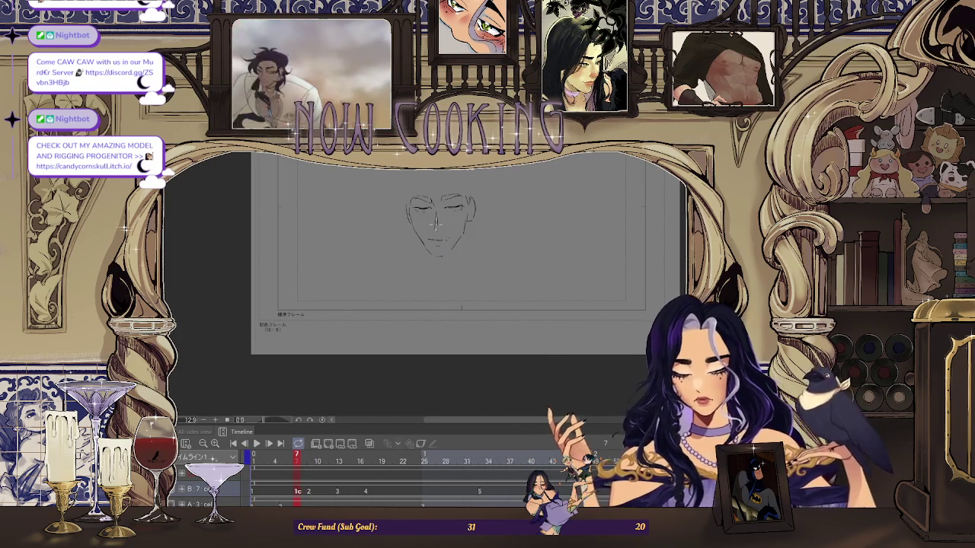
scroll(441, 221, "up", 3)
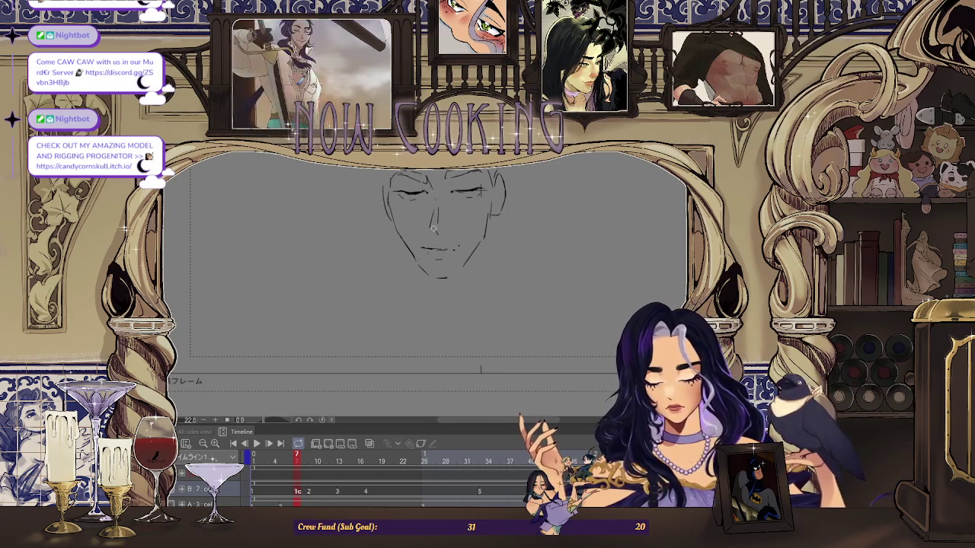
scroll(481, 369, "down", 3)
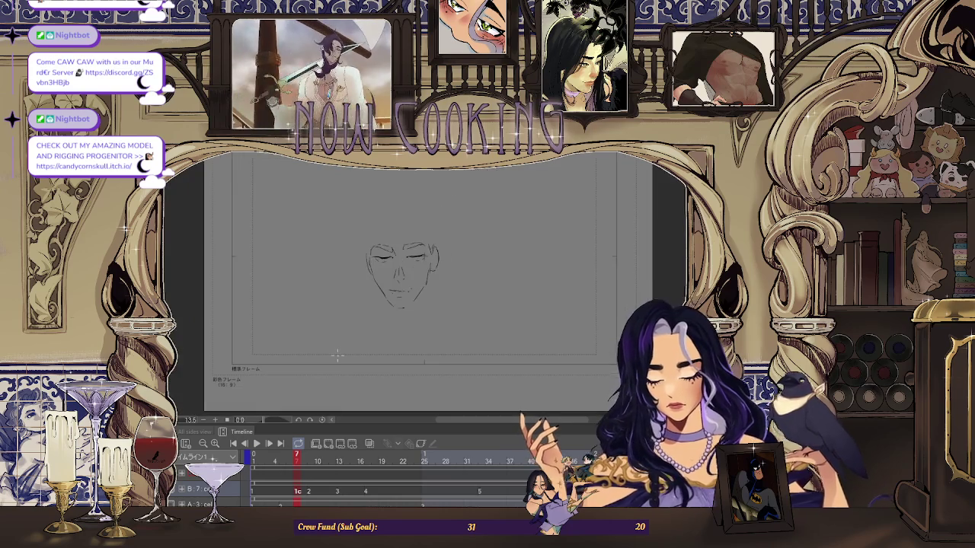
key("Home")
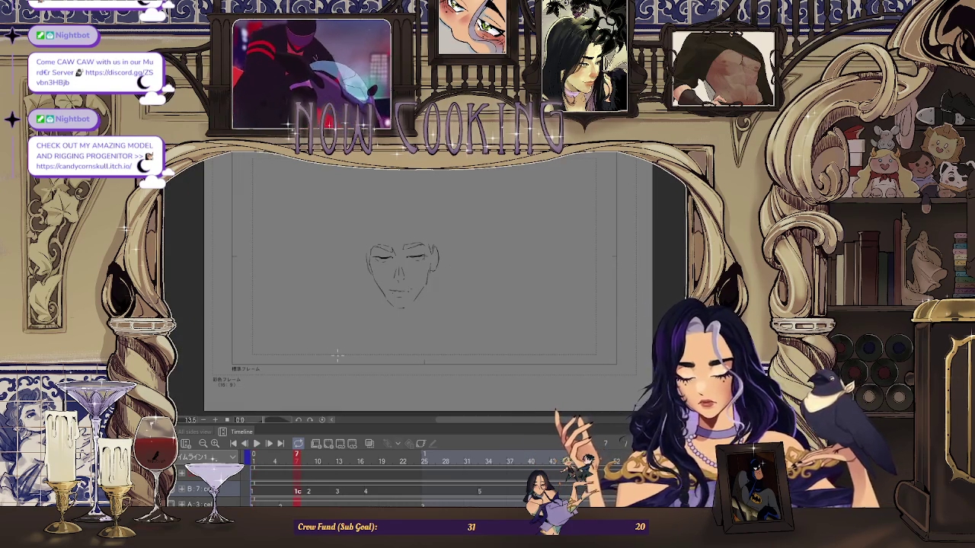
scroll(337, 355, "up", 3)
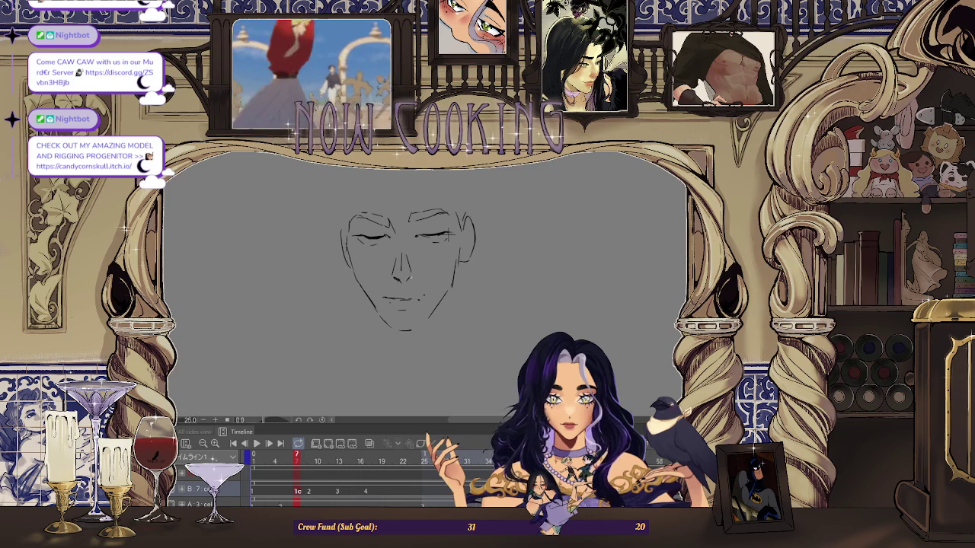
key("ctrl+0")
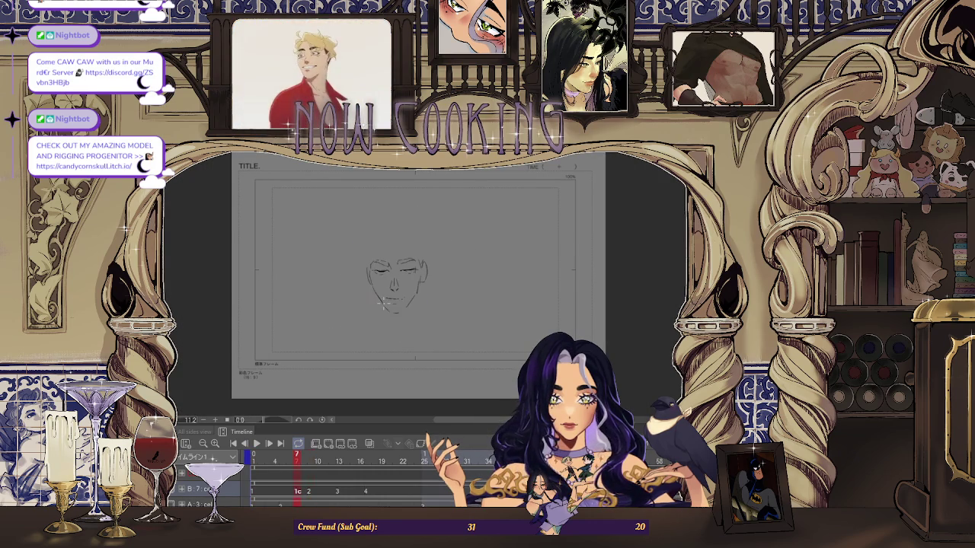
scroll(381, 299, "up", 5)
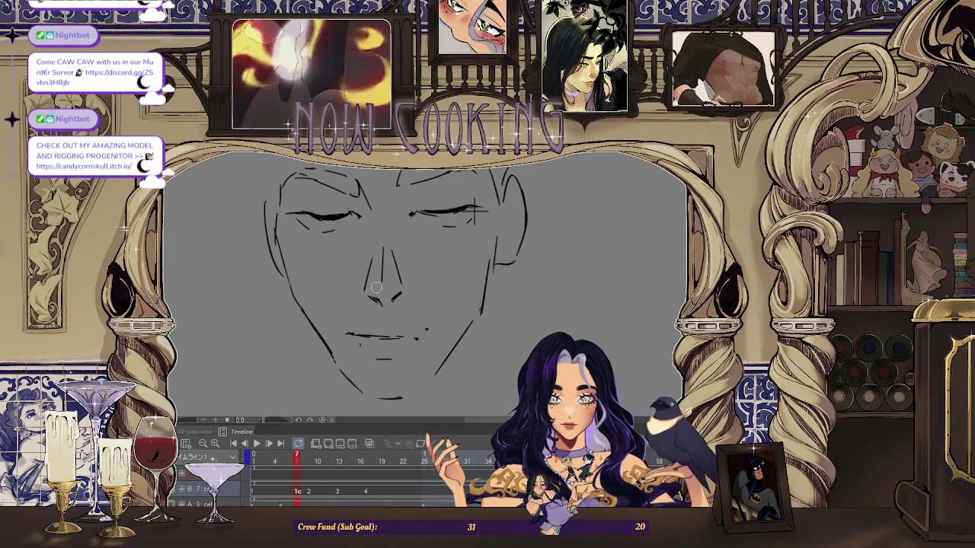
scroll(367, 297, "down", 3)
scroll(358, 308, "up", 4)
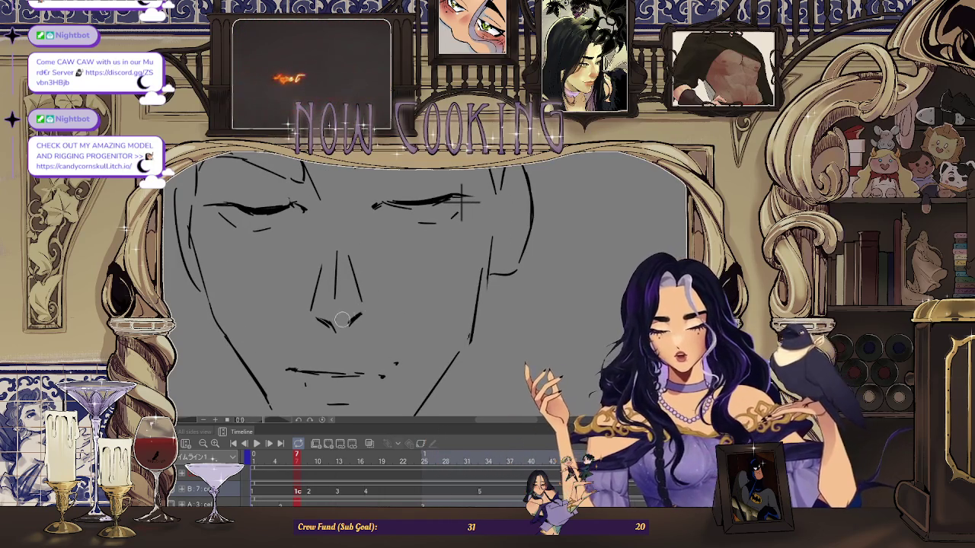
scroll(345, 320, "down", 3)
scroll(333, 211, "down", 2)
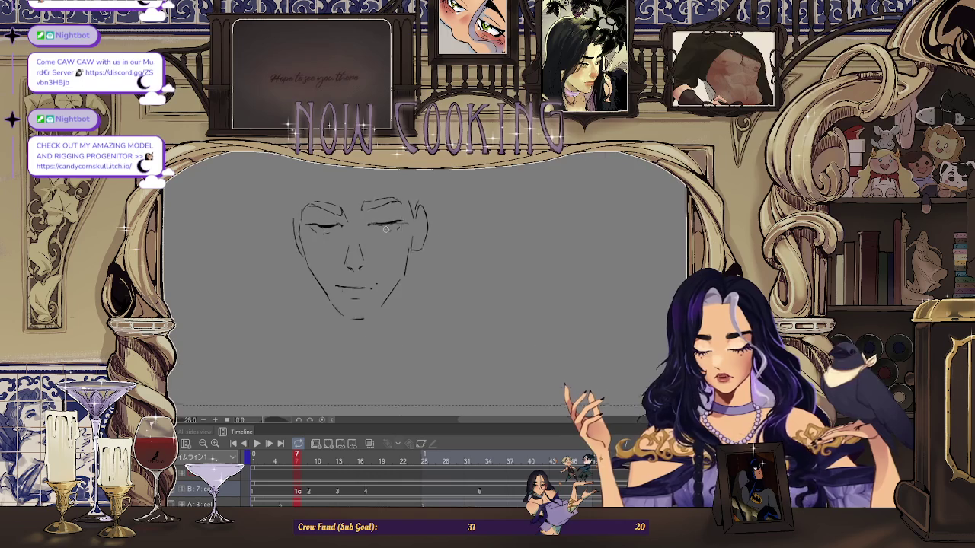
scroll(335, 266, "down", 2)
key("Home")
key("space")
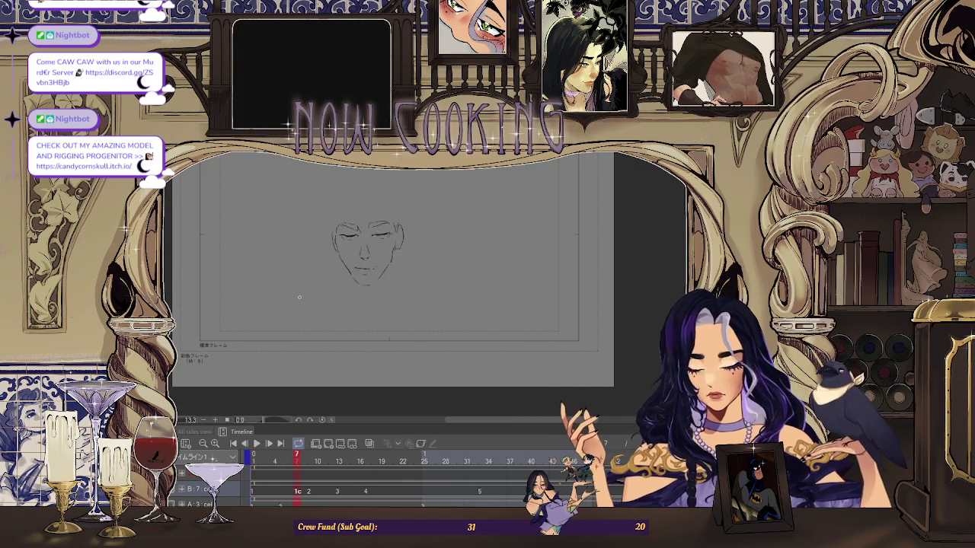
scroll(358, 259, "up", 1)
scroll(365, 267, "up", 3)
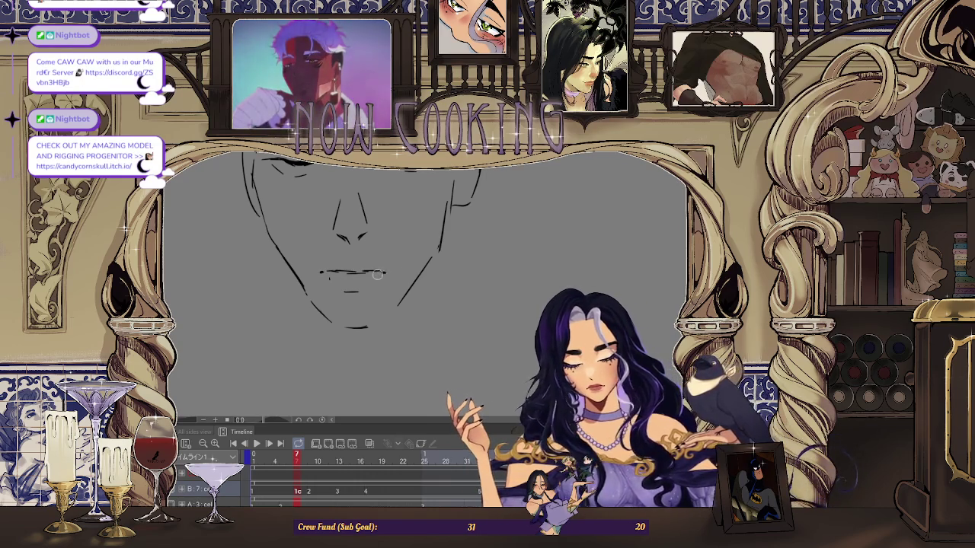
key("ctrl+0")
key("Return")
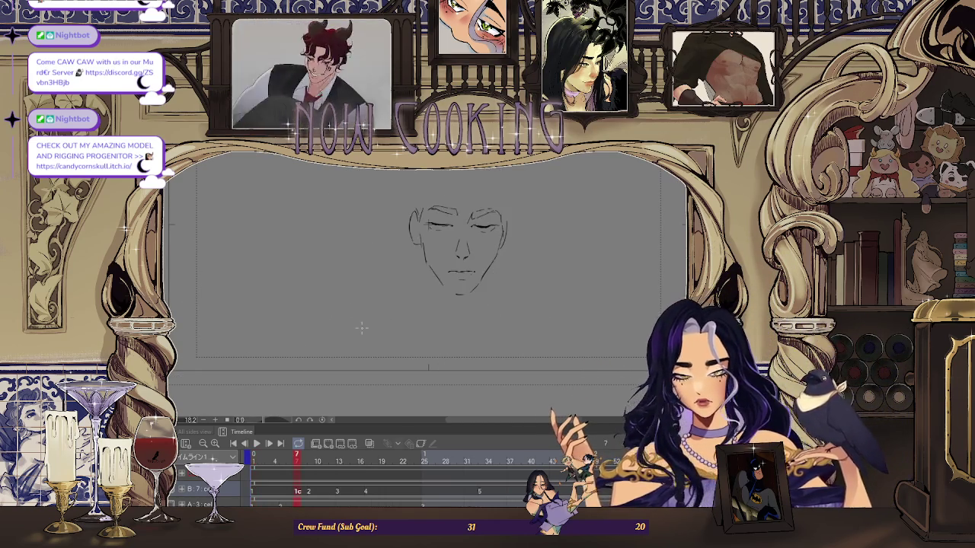
scroll(445, 276, "up", 3)
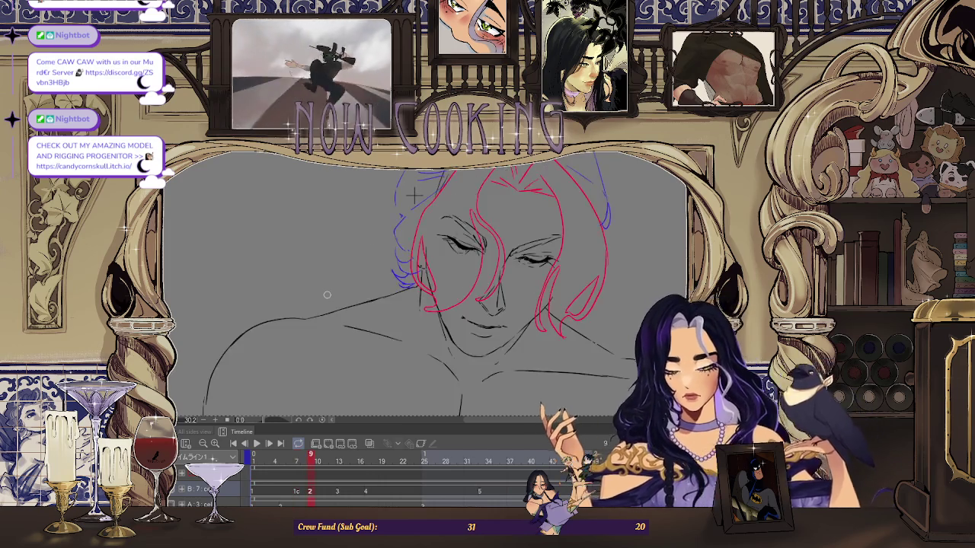
scroll(438, 274, "up", 2)
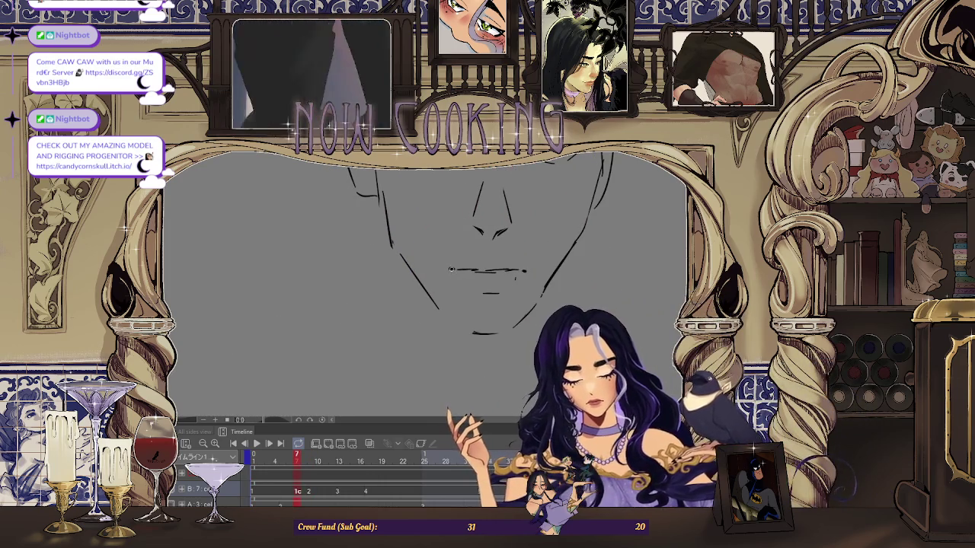
scroll(523, 211, "down", 4)
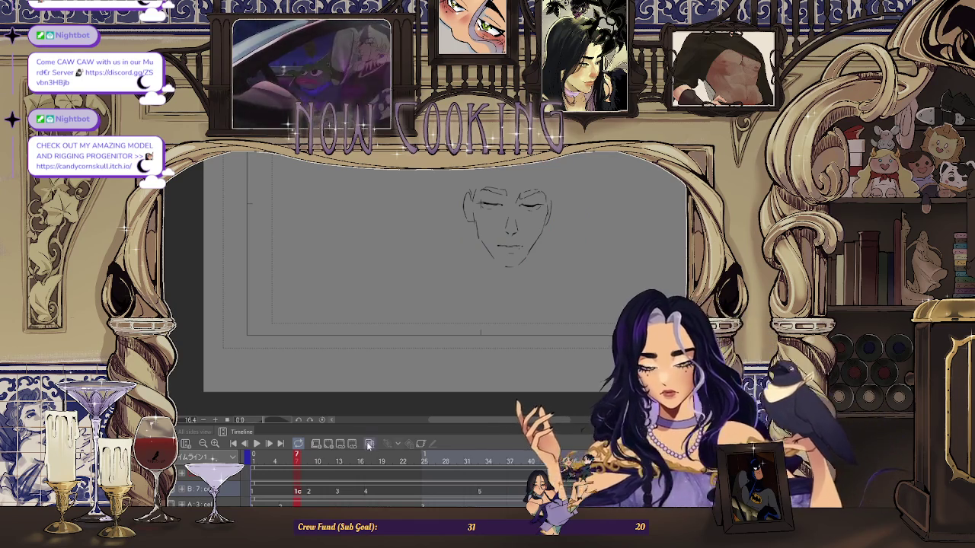
scroll(468, 236, "up", 3)
left_click_drag(478, 245, 481, 280)
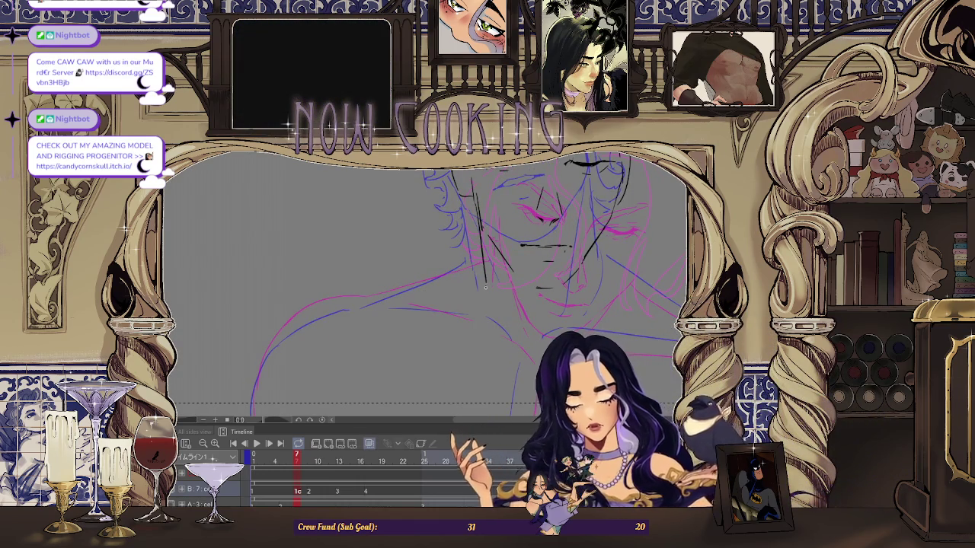
Ink black neck and shoulder lines on frame 7, rotating the canvas and mirroring to check
scroll(485, 286, "up", 2)
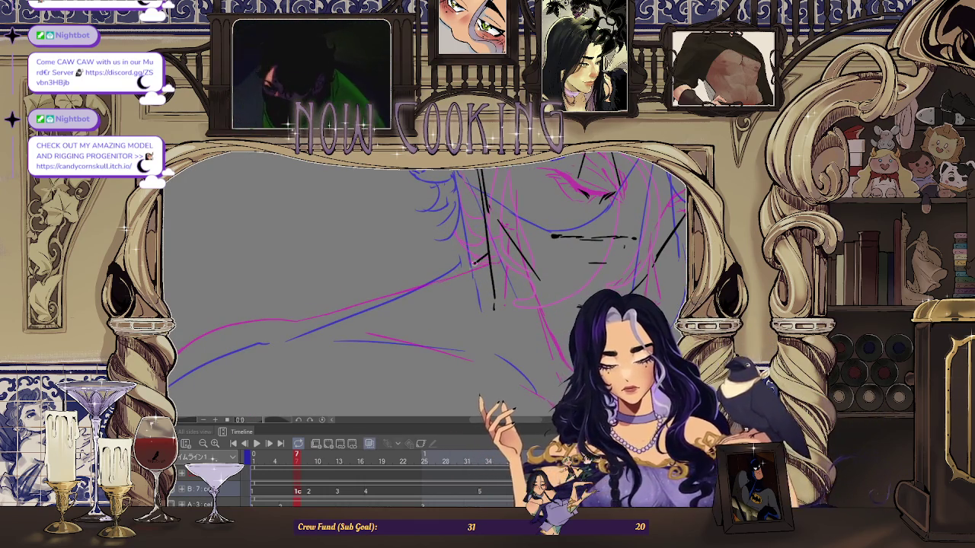
scroll(413, 286, "down", 3)
scroll(347, 239, "up", 5)
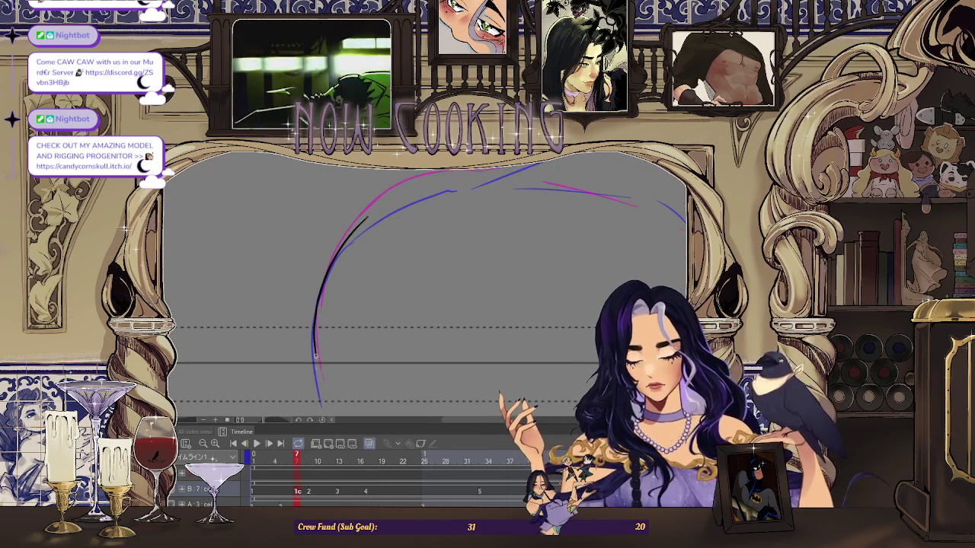
scroll(315, 348, "down", 3)
scroll(312, 319, "up", 3)
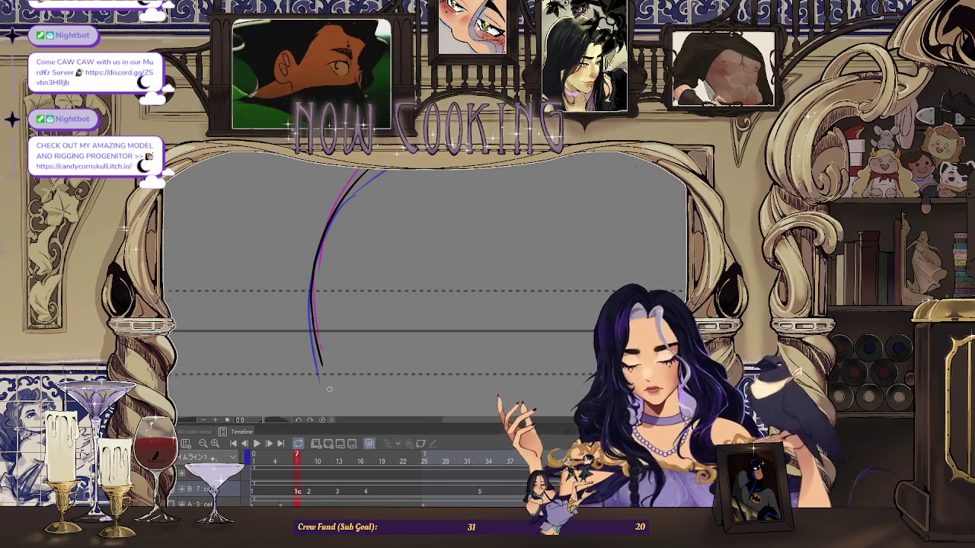
scroll(327, 381, "down", 3)
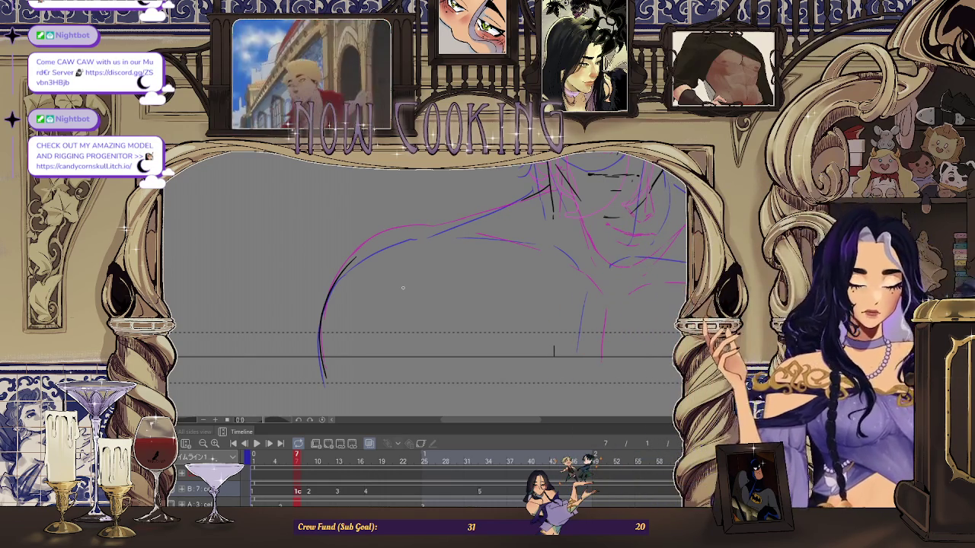
scroll(388, 278, "up", 2)
scroll(371, 267, "up", 2)
scroll(371, 267, "down", 1)
scroll(283, 319, "down", 1)
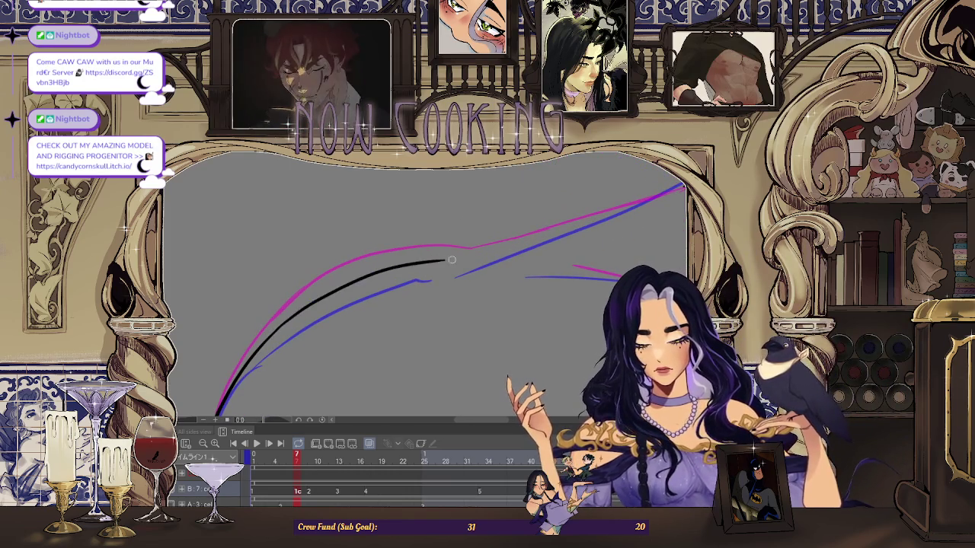
mouse_move(450, 263)
left_mouse_down()
mouse_move(340, 306)
mouse_move(630, 207)
left_mouse_up()
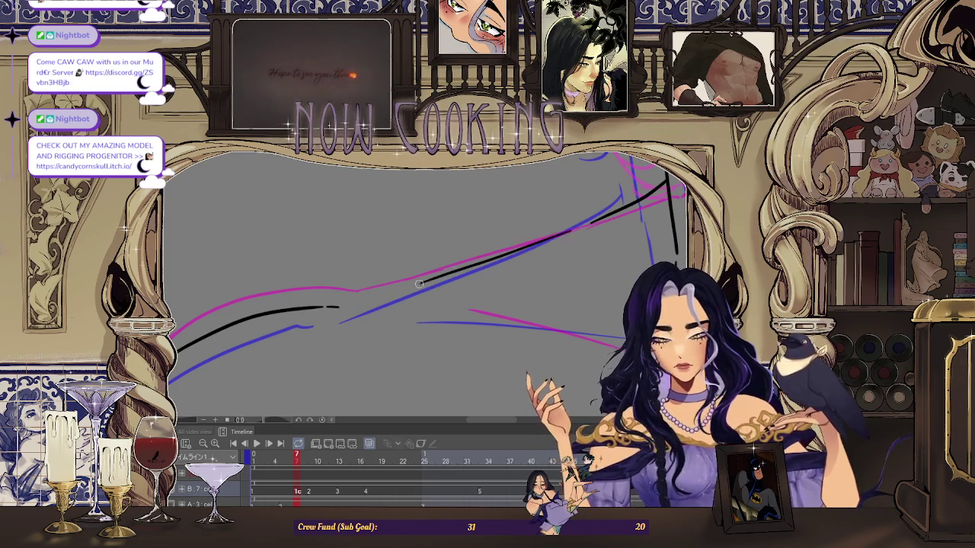
left_click_drag(610, 217, 533, 315)
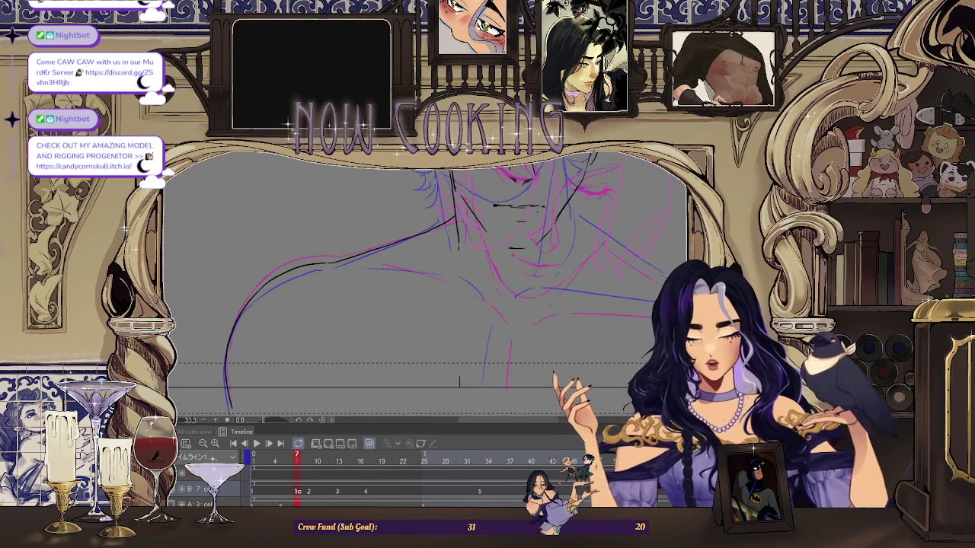
key("h")
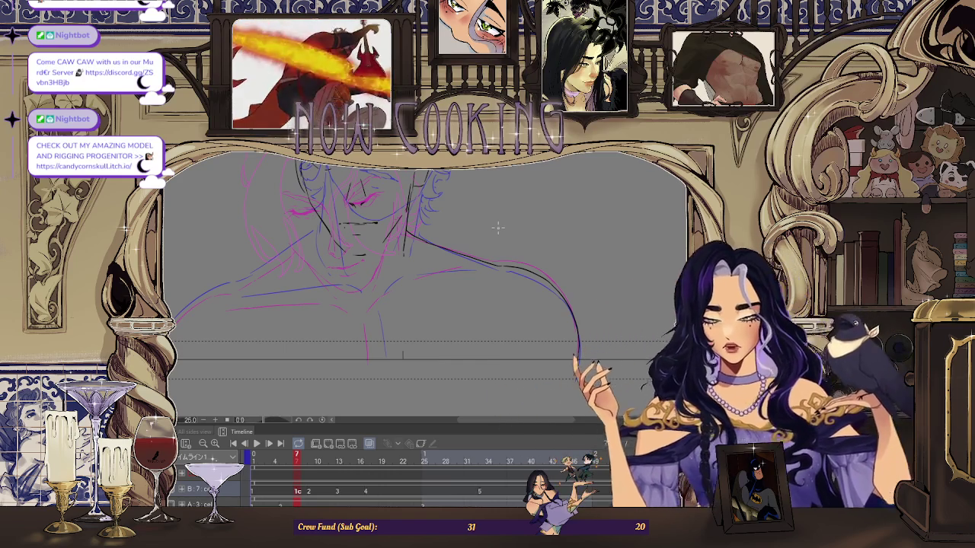
Rotate and tilt the view to line up the shoulder sketch for inking
scroll(374, 255, "up", 3)
scroll(363, 316, "up", 1)
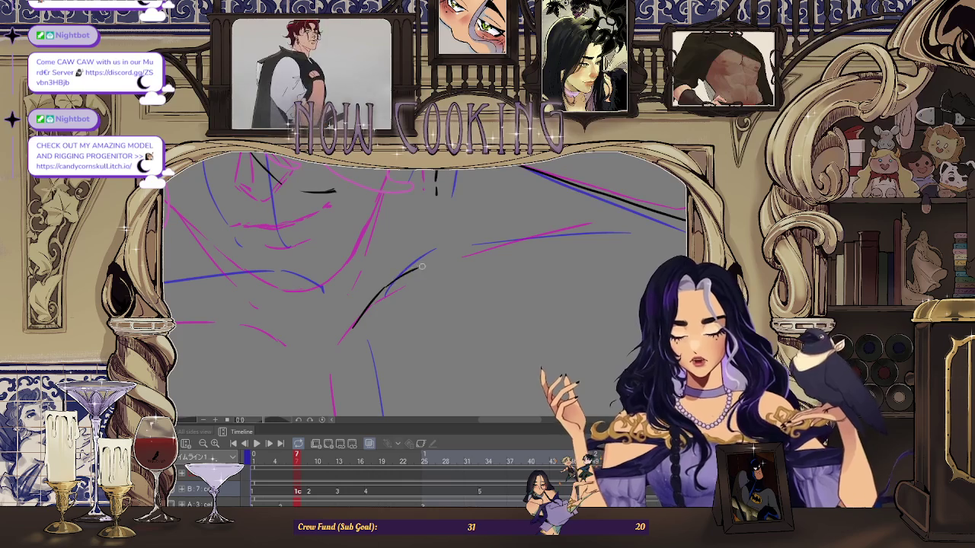
scroll(409, 276, "up", 1)
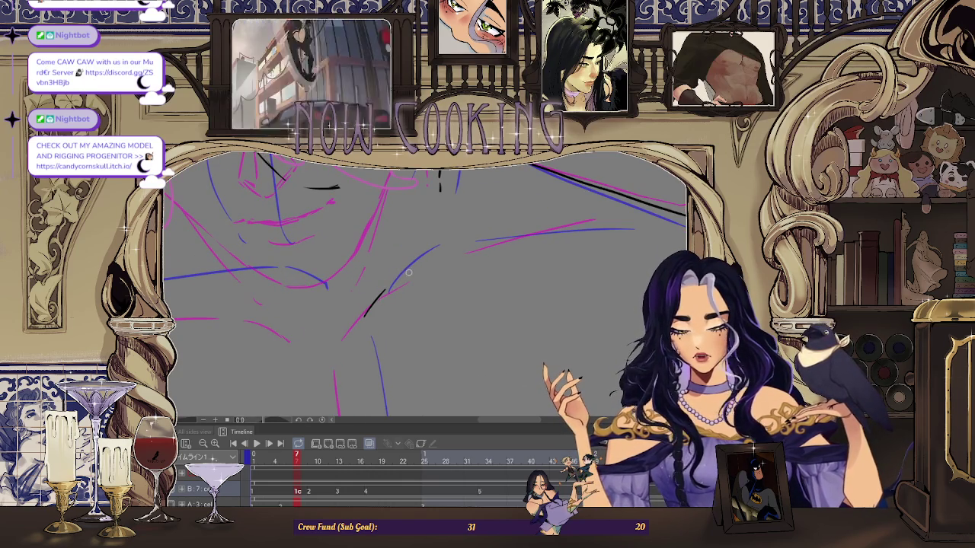
mouse_move(435, 263)
left_mouse_down()
mouse_move(533, 191)
mouse_move(413, 254)
left_mouse_up()
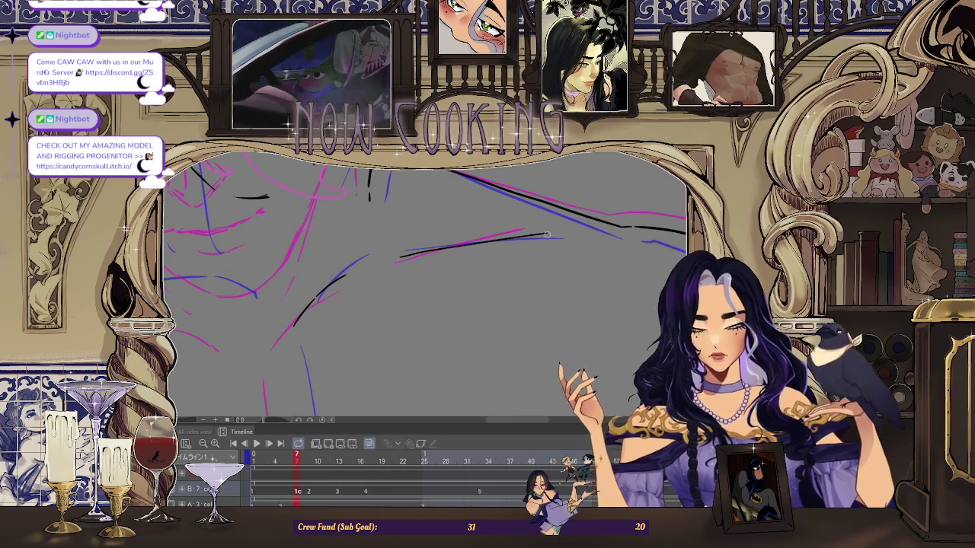
left_click_drag(546, 232, 344, 264)
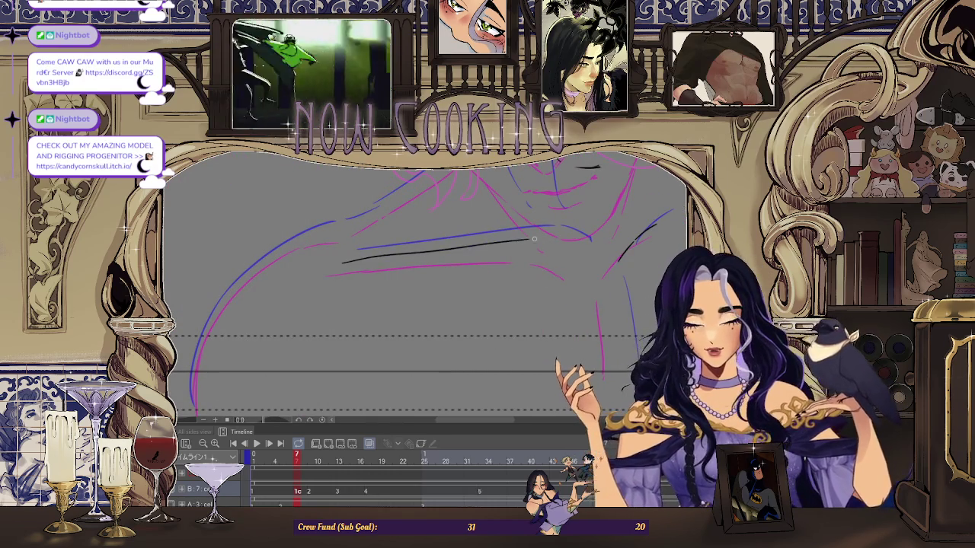
left_click_drag(532, 239, 329, 265)
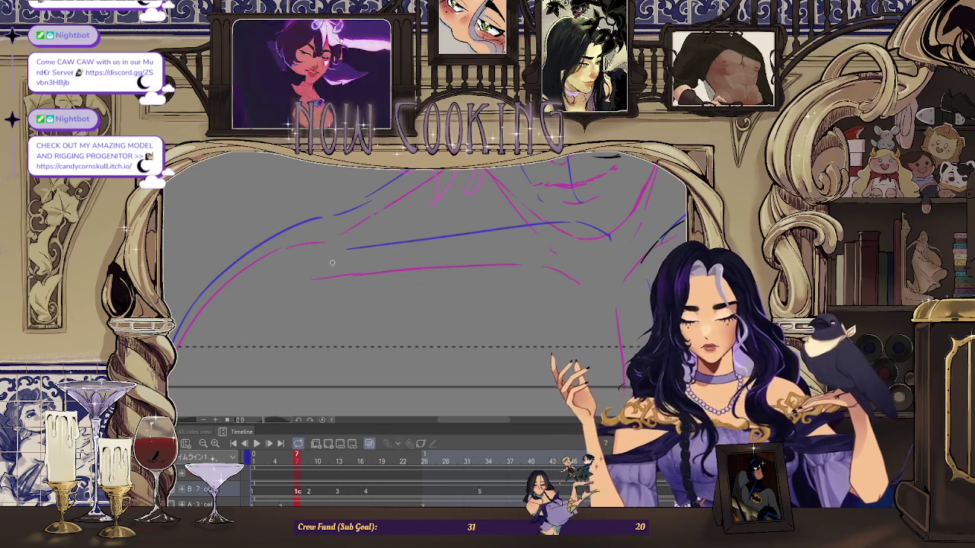
left_click_drag(524, 246, 564, 251)
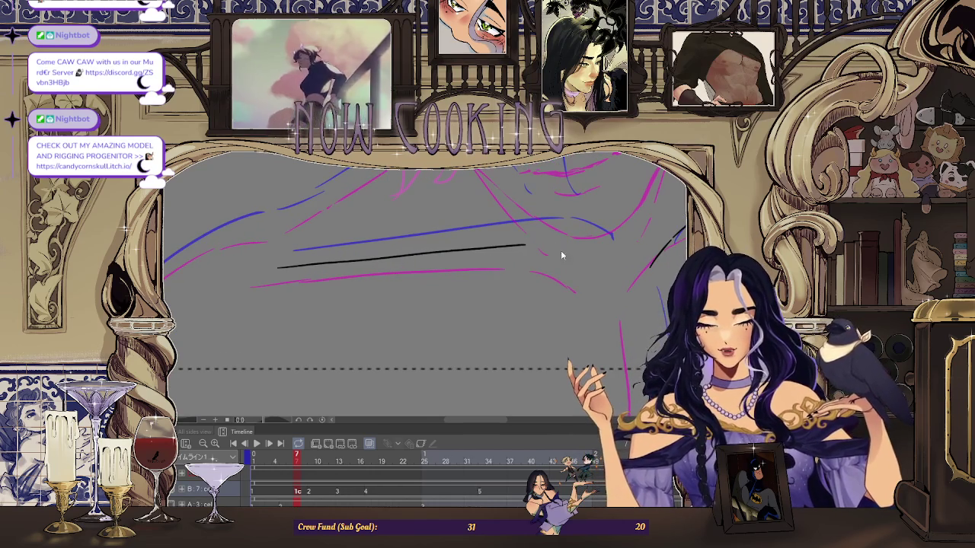
scroll(596, 265, "down", 5)
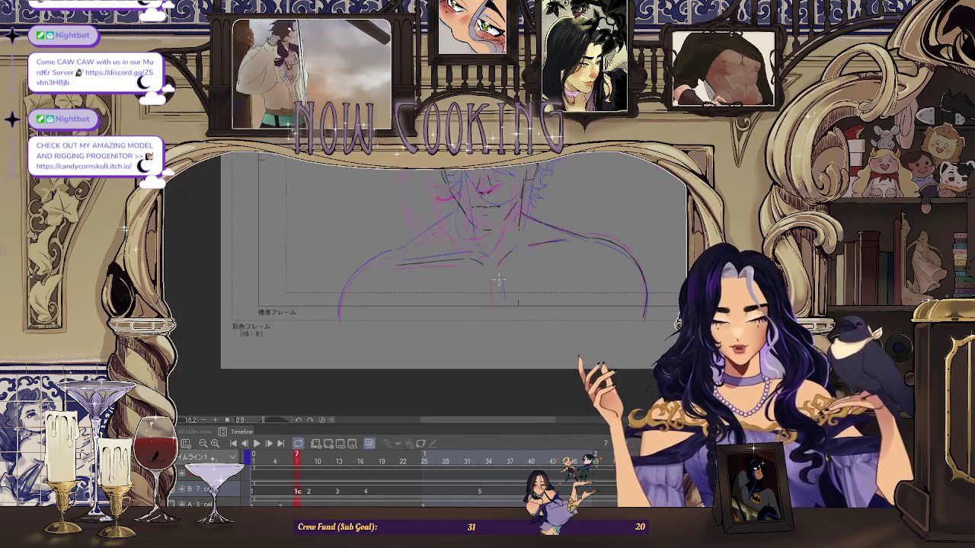
scroll(478, 255, "up", 5)
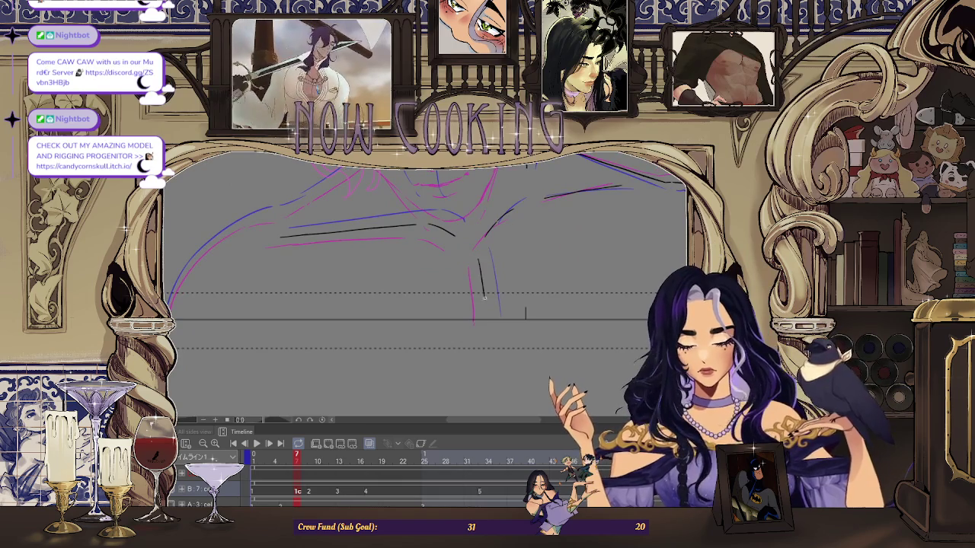
Extend the black shoulder line further down over the coloured rough
left_click_drag(482, 289, 488, 329)
scroll(488, 329, "down", 5)
scroll(492, 293, "up", 5)
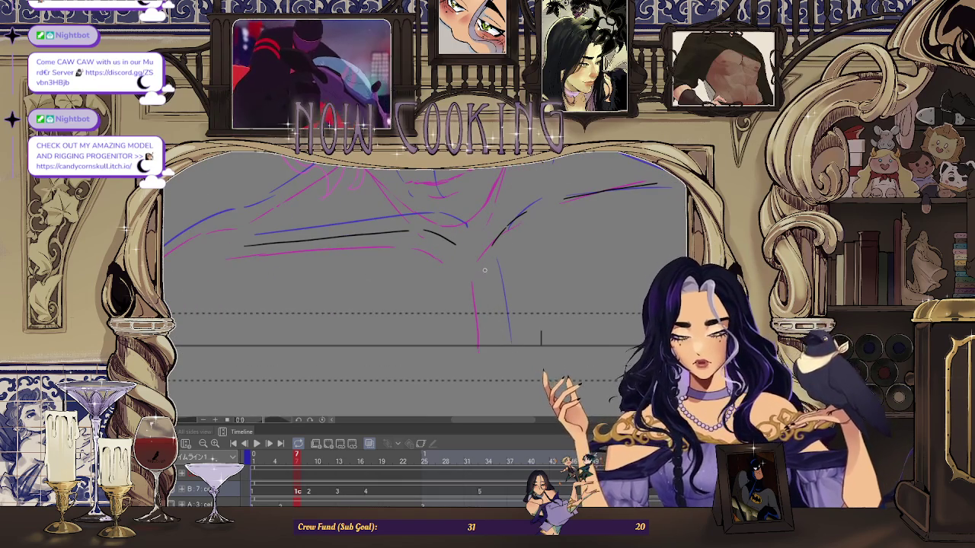
scroll(496, 346, "down", 2)
scroll(243, 347, "up", 2)
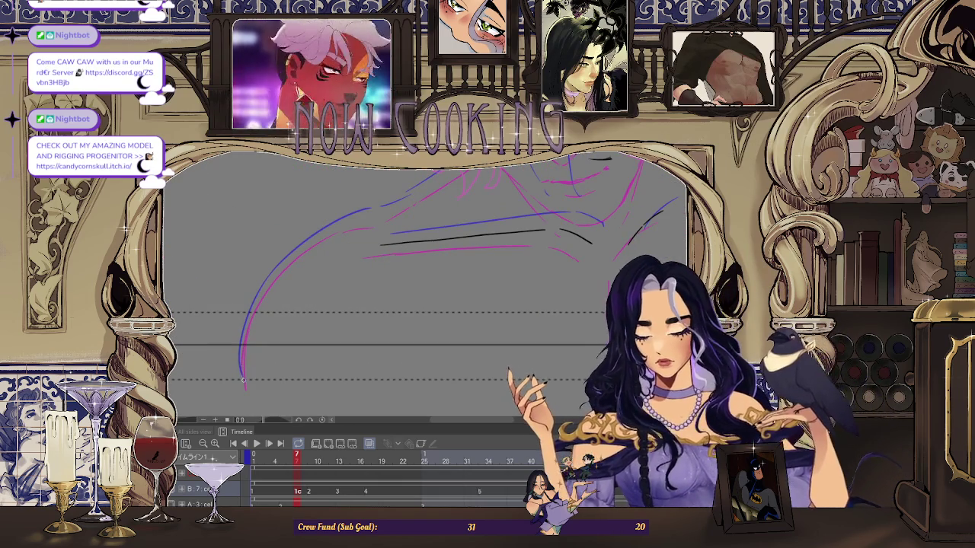
scroll(269, 255, "up", 2)
Ink the left arm curve in black, undoing and redrawing the first attempt
left_click_drag(206, 408, 328, 245)
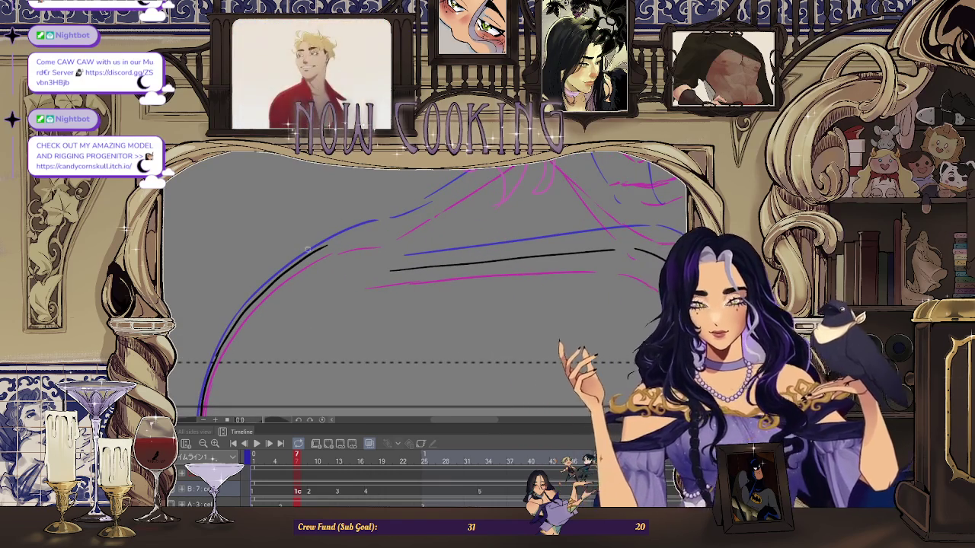
scroll(281, 259, "up", 1)
key("ctrl+z")
mouse_move(194, 415)
left_mouse_down()
mouse_move(266, 289)
mouse_move(386, 227)
mouse_move(335, 292)
mouse_move(370, 277)
left_mouse_up()
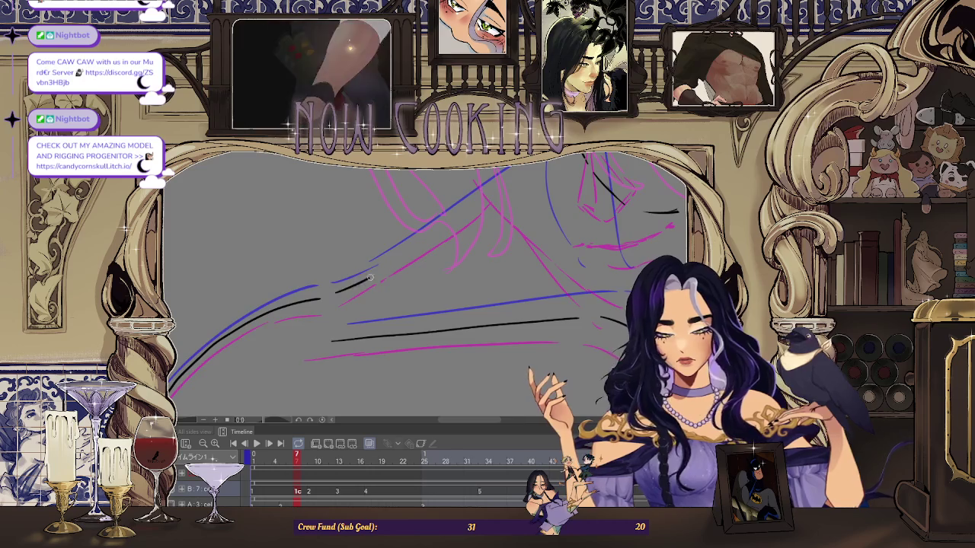
scroll(373, 277, "up", 2)
scroll(385, 279, "up", 2)
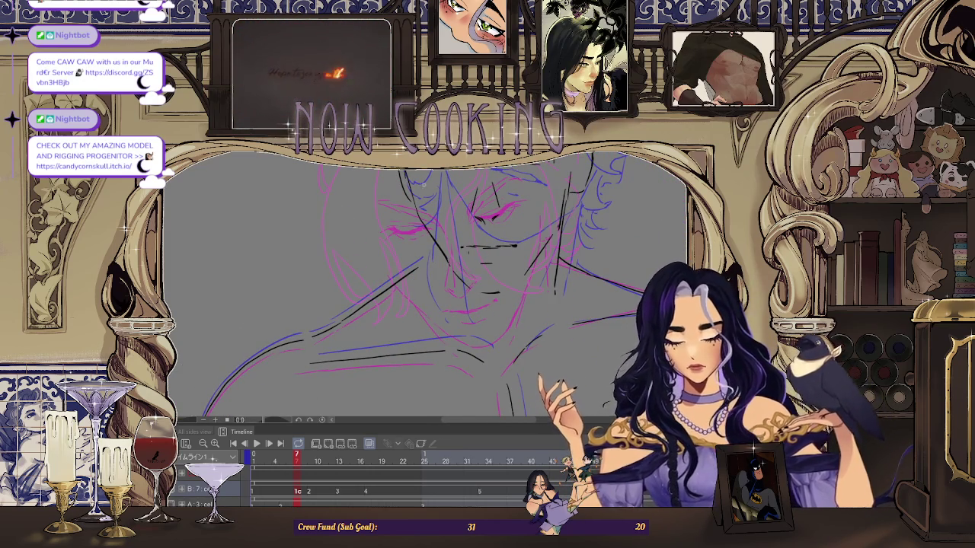
scroll(428, 196, "down", 1)
scroll(428, 197, "down", 1)
scroll(457, 228, "down", 1)
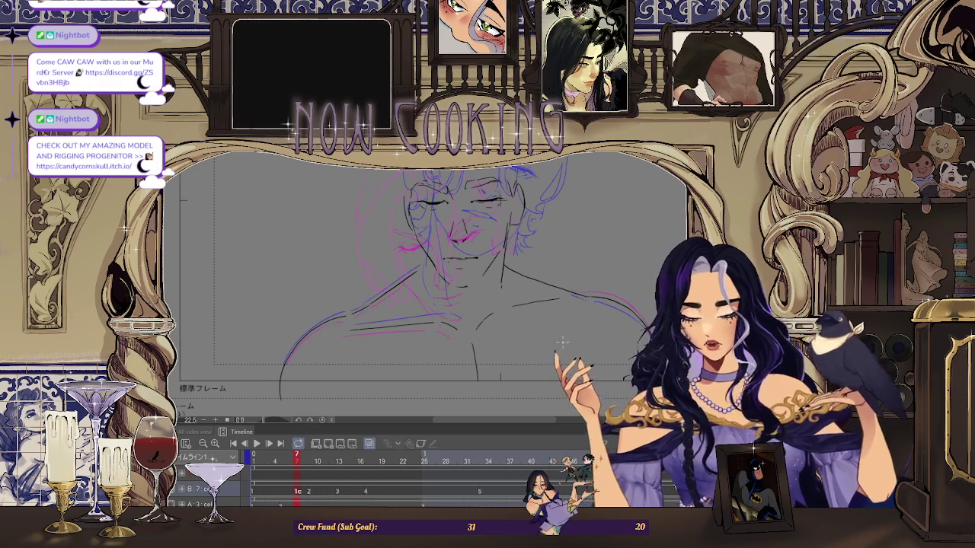
scroll(562, 343, "up", 1)
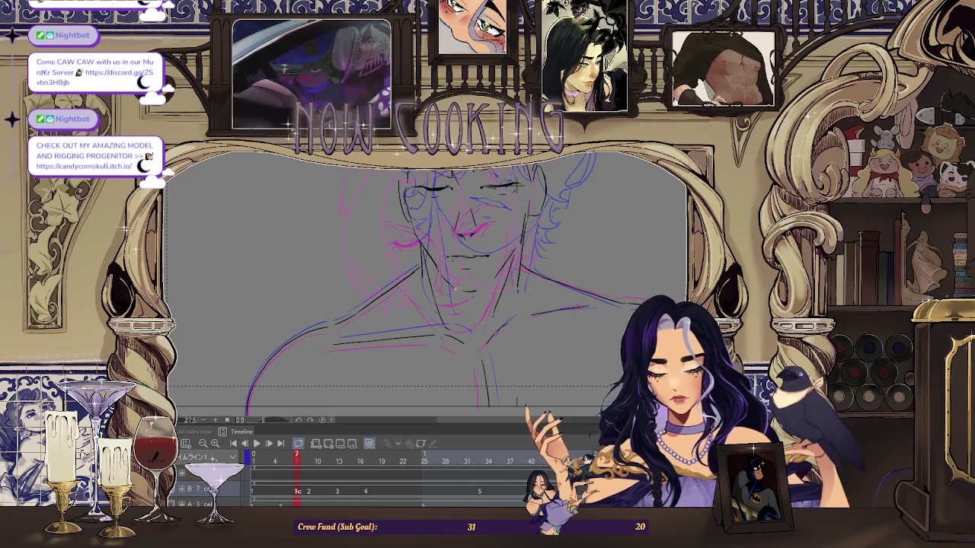
scroll(518, 244, "down", 2)
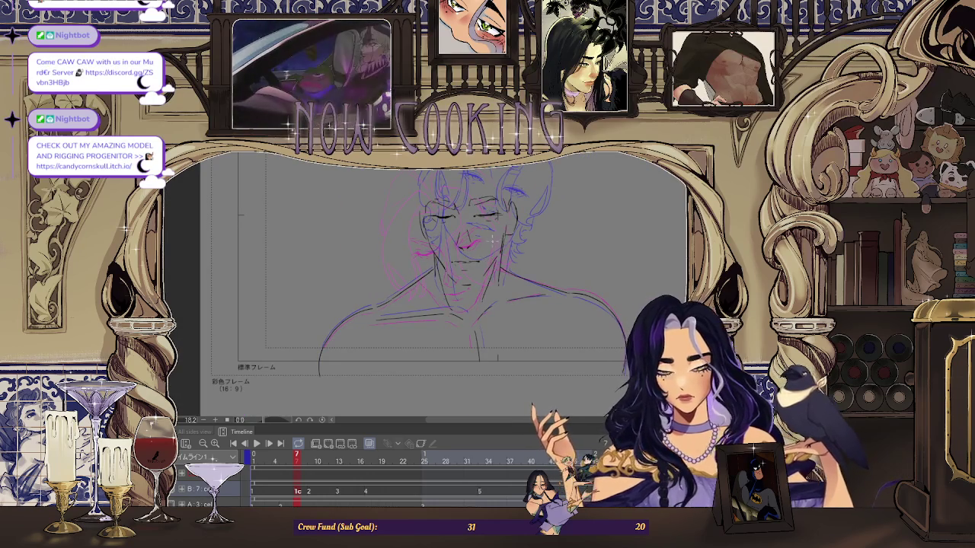
scroll(484, 258, "down", 1)
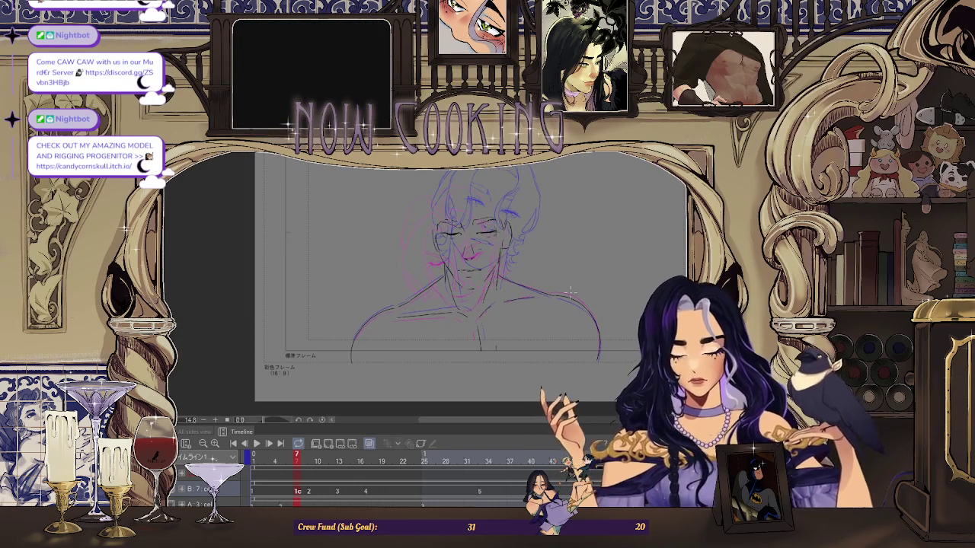
scroll(528, 260, "up", 1)
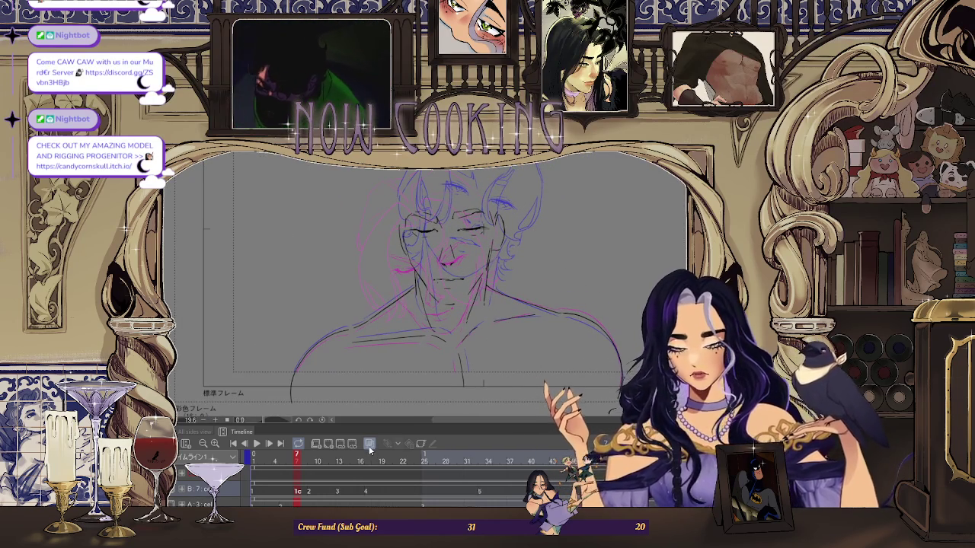
left_click(301, 494)
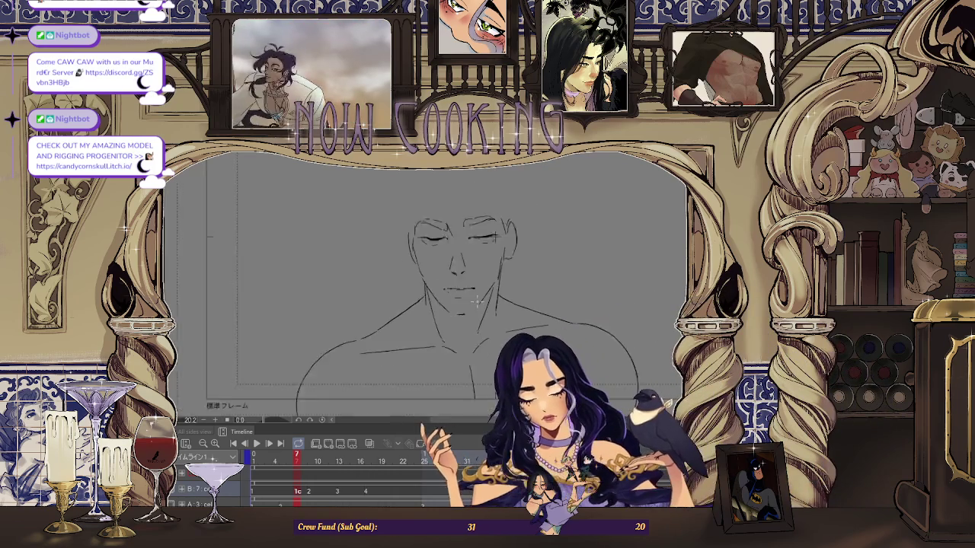
Zoom to review frame 7's black face, neck and shoulder line art without ghosts
scroll(597, 397, "down", 3)
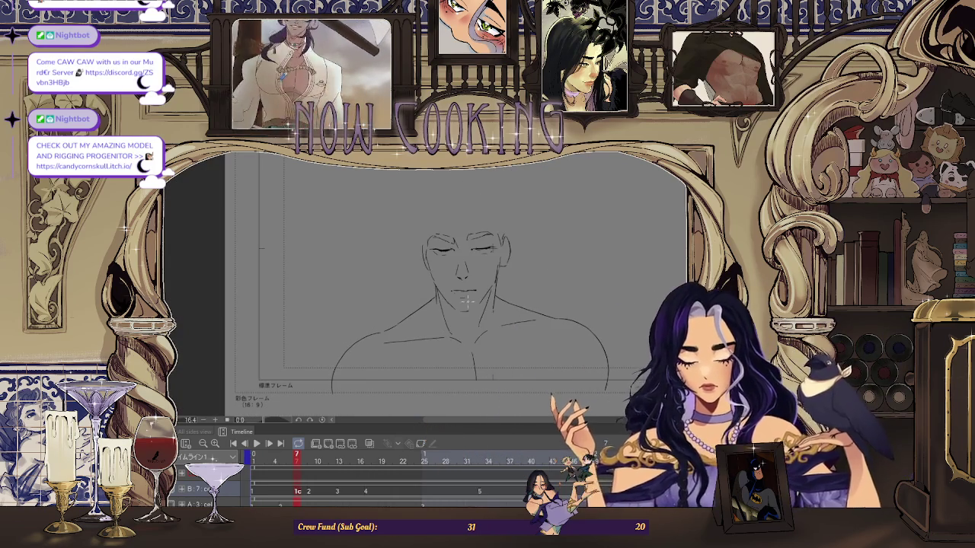
scroll(598, 397, "down", 1)
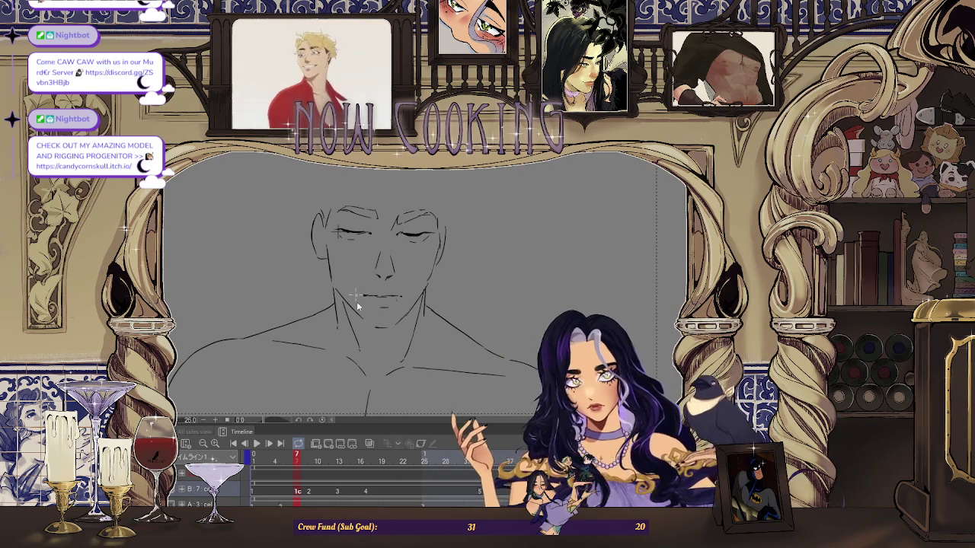
scroll(416, 272, "down", 2)
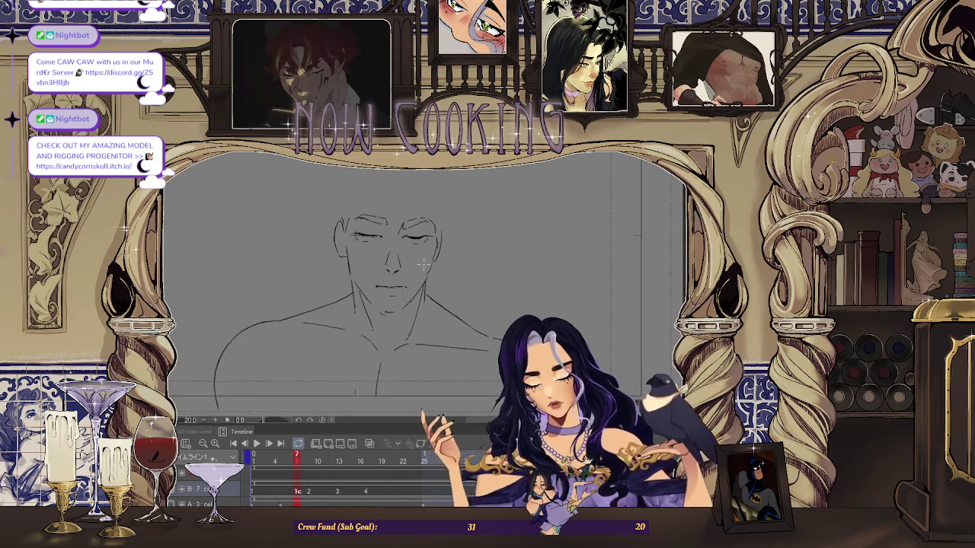
scroll(416, 273, "up", 2)
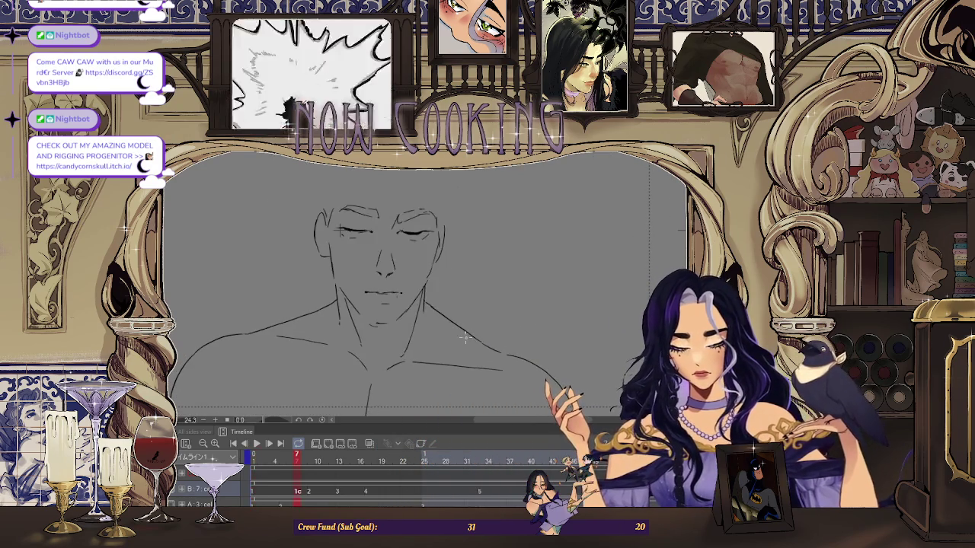
Flip between frames 1 and 7 to compare the faces, then step to frame 9
key("Return")
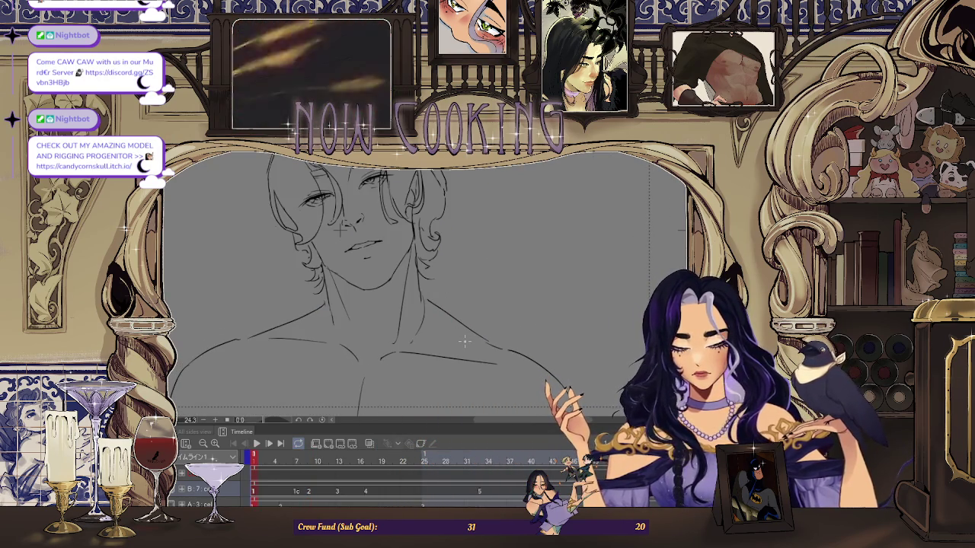
key("Right")
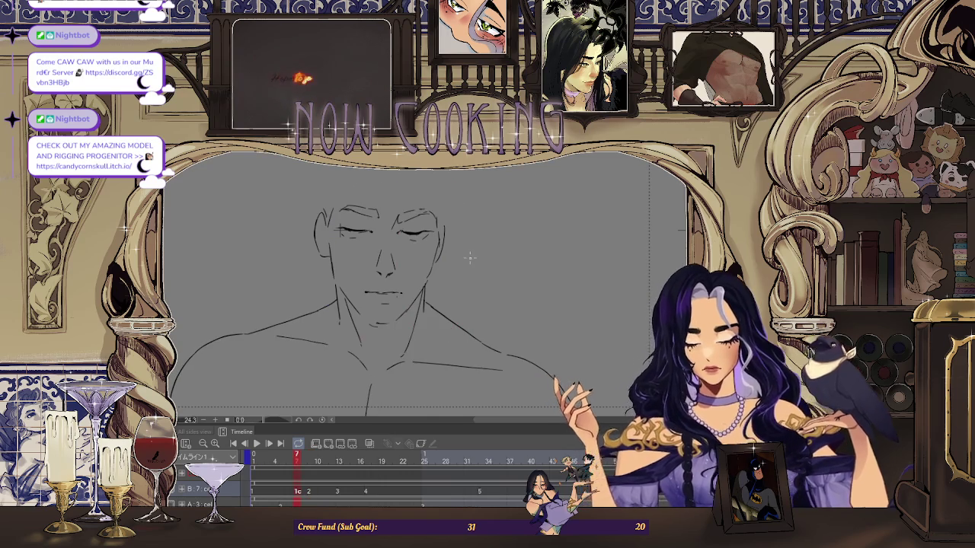
scroll(365, 225, "up", 2)
scroll(365, 225, "up", 1)
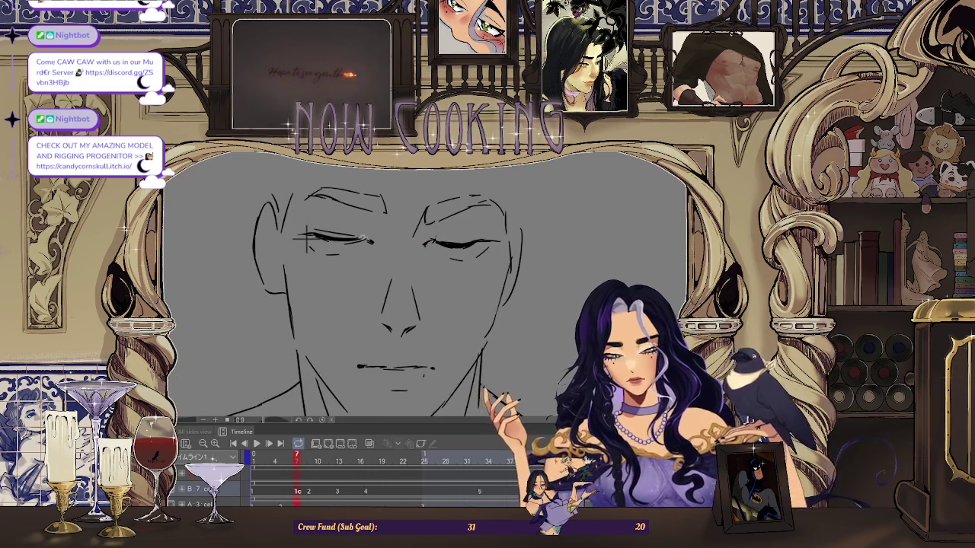
scroll(305, 238, "down", 2)
key("Left")
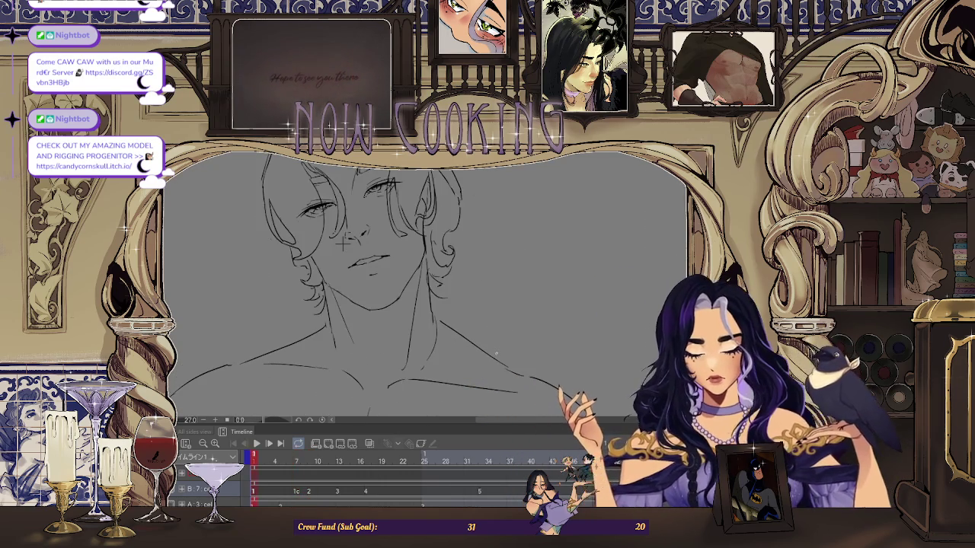
key("Right")
scroll(345, 248, "up", 2)
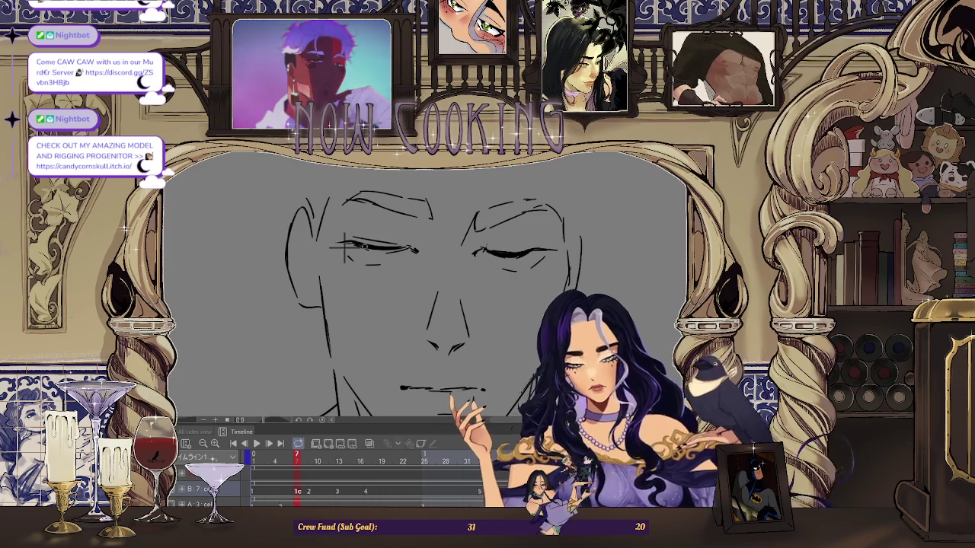
key("Right")
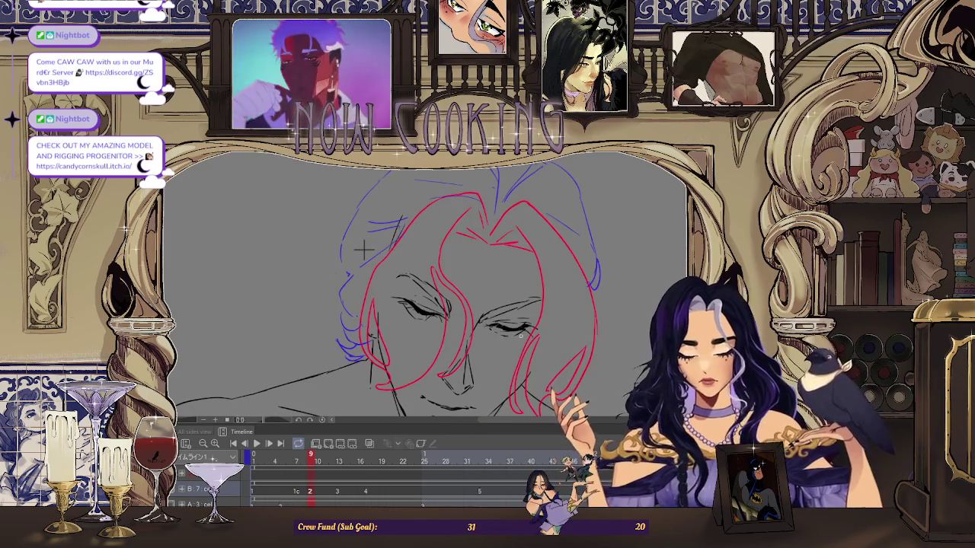
Return to frame 7 and flip to the neighbouring frame to compare the eyes
key("Left")
scroll(362, 249, "up", 2)
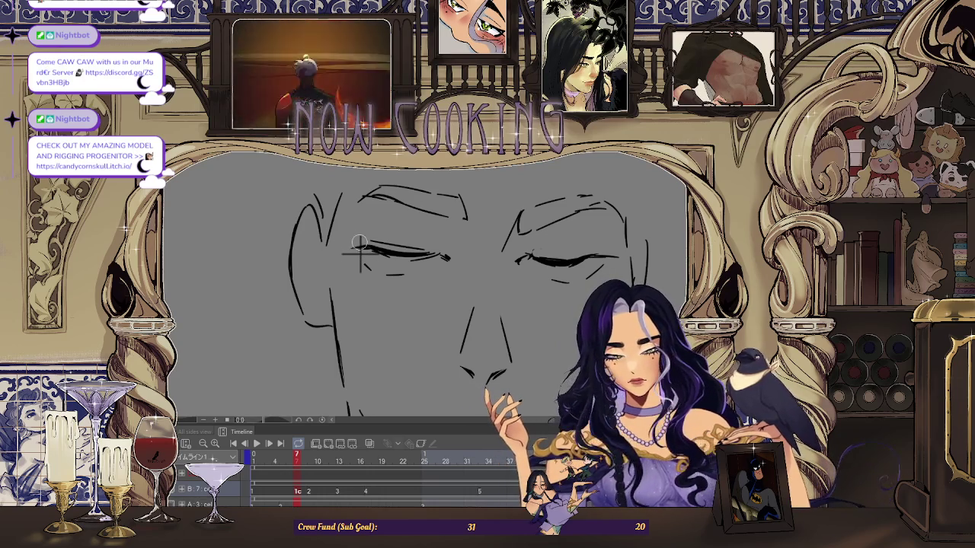
scroll(361, 255, "up", 2)
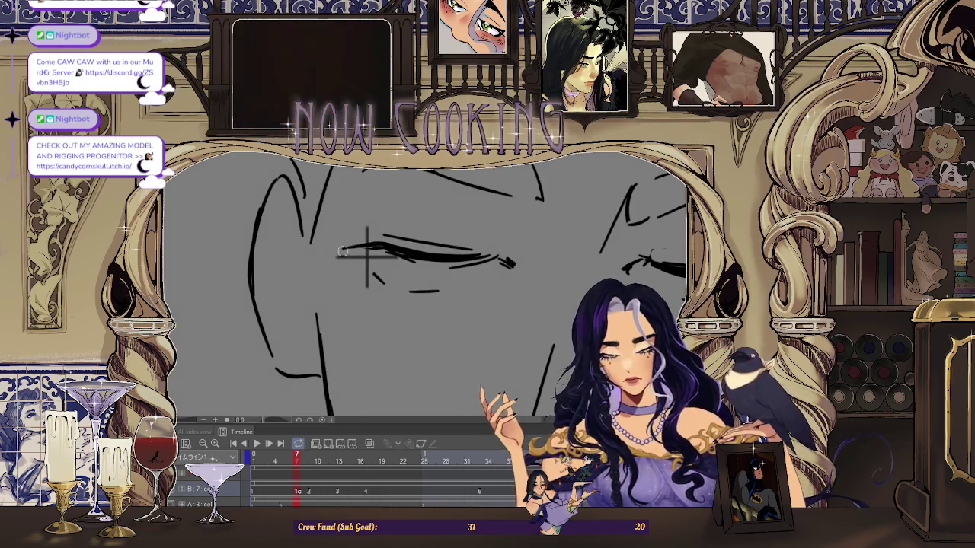
scroll(366, 255, "down", 3)
scroll(358, 251, "up", 1)
key("Right")
key("Right")
key("Left")
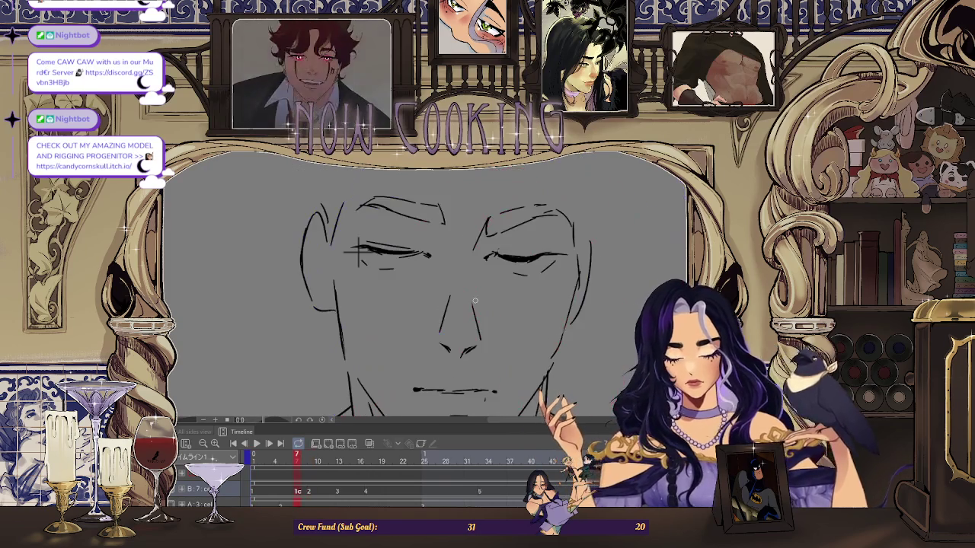
scroll(361, 258, "up", 1)
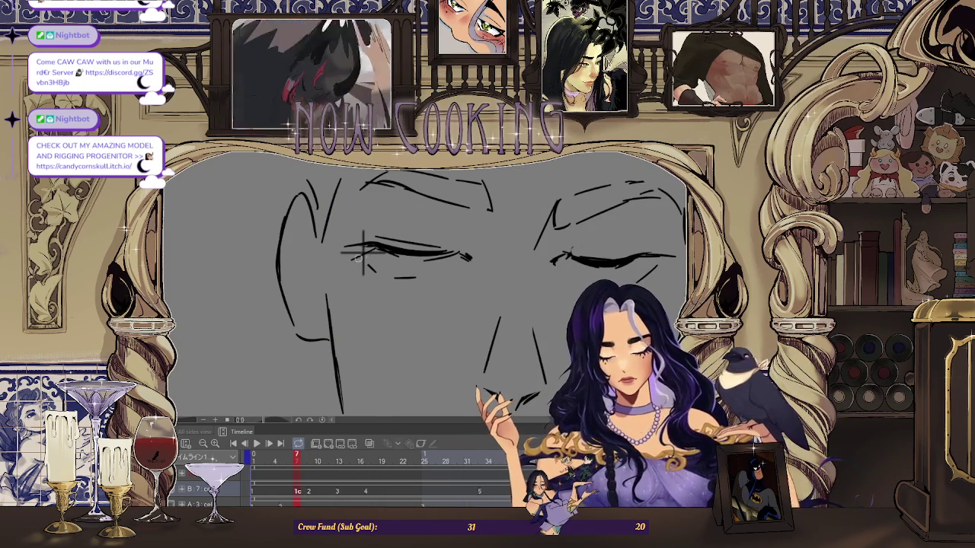
scroll(496, 293, "down", 2)
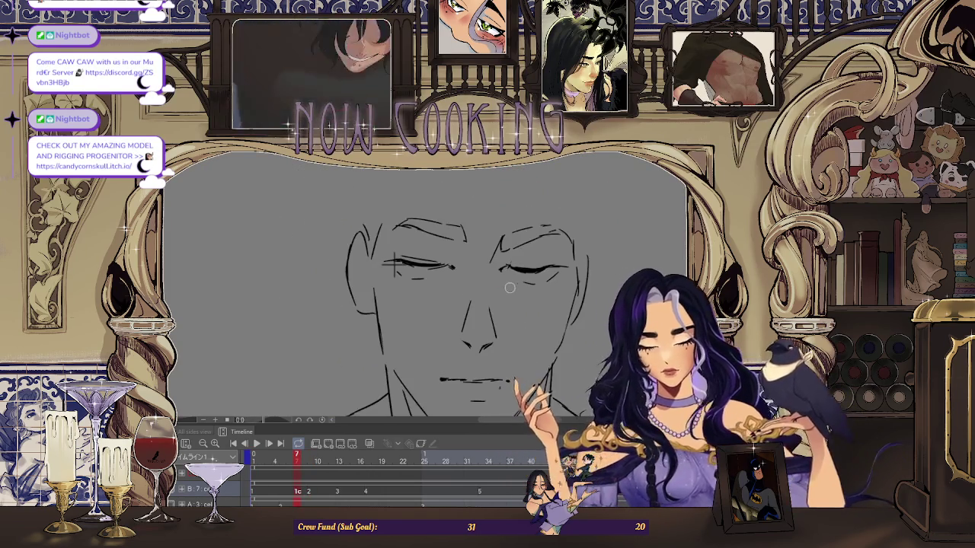
Flip between frame 1, frame 7 and the hair-sketch frame to compare drawings
key("Left")
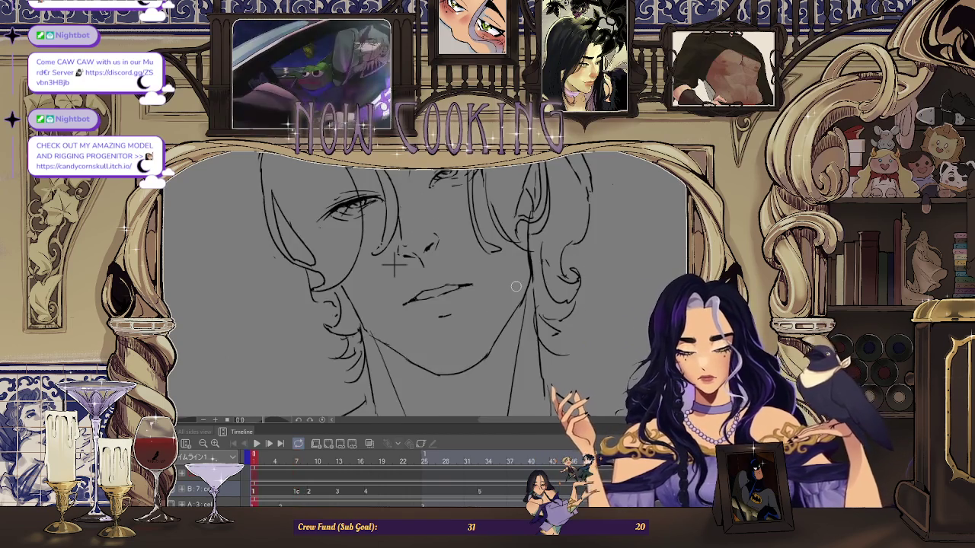
key("Right")
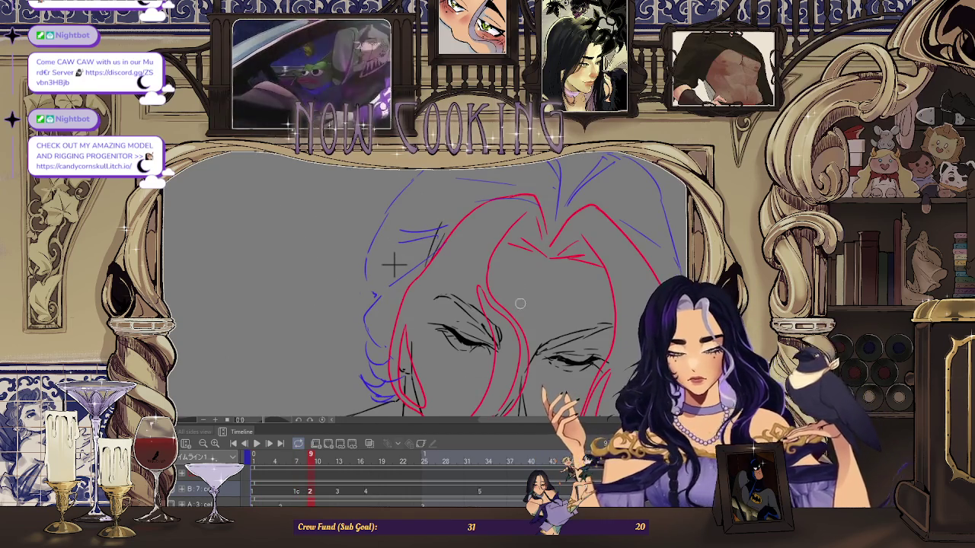
key("Left")
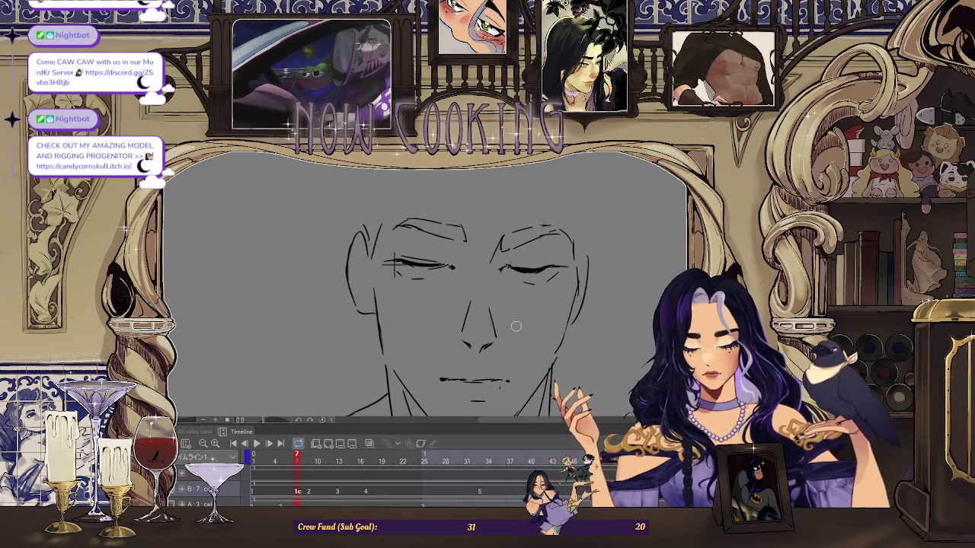
scroll(381, 266, "up", 2)
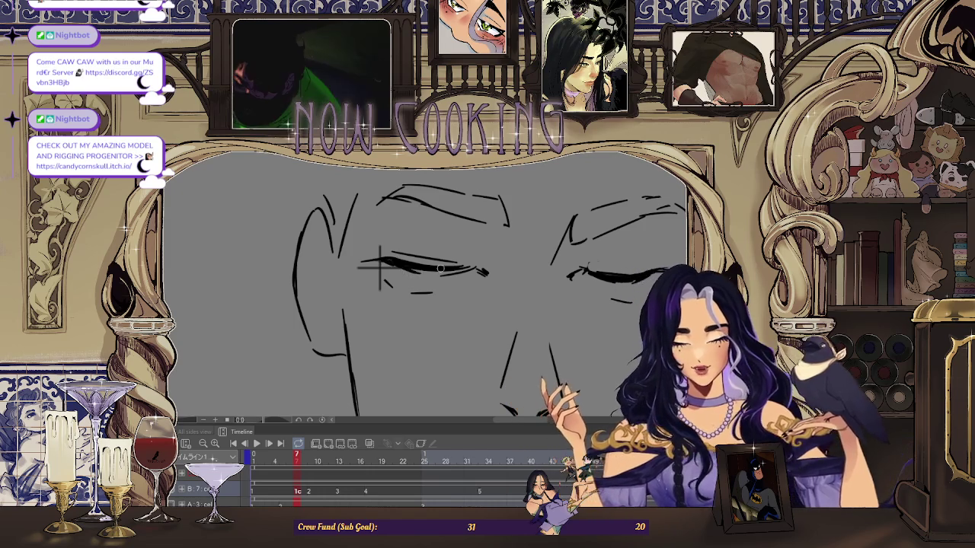
scroll(378, 266, "down", 2)
scroll(488, 252, "down", 1)
key("Right")
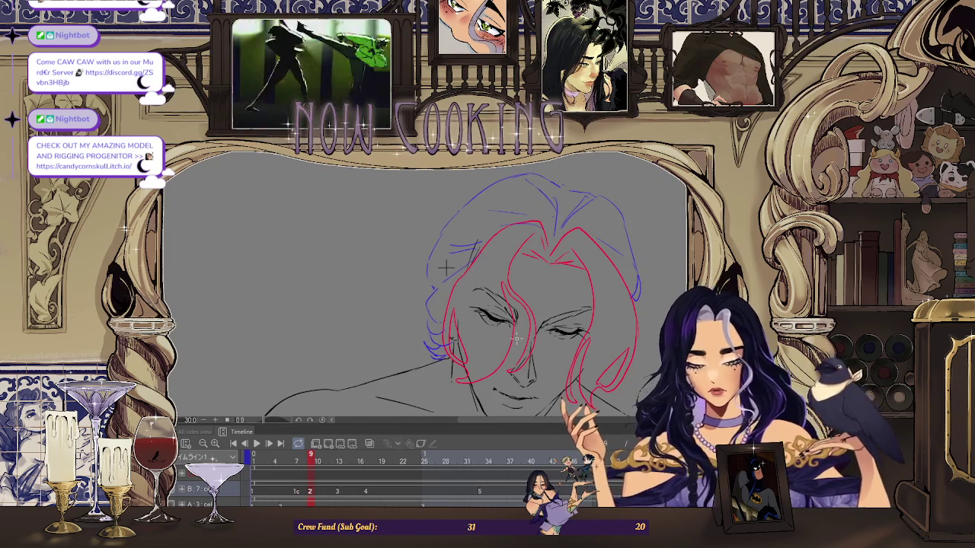
key("Left")
key("Right")
key("Left")
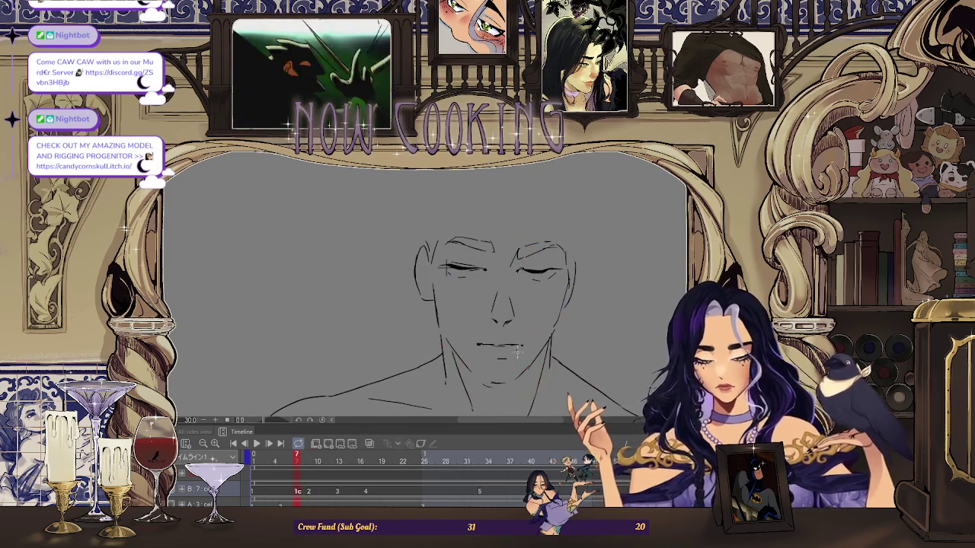
Jump to the first frame, step to the red and blue sketch, and zoom around
scroll(428, 267, "up", 2)
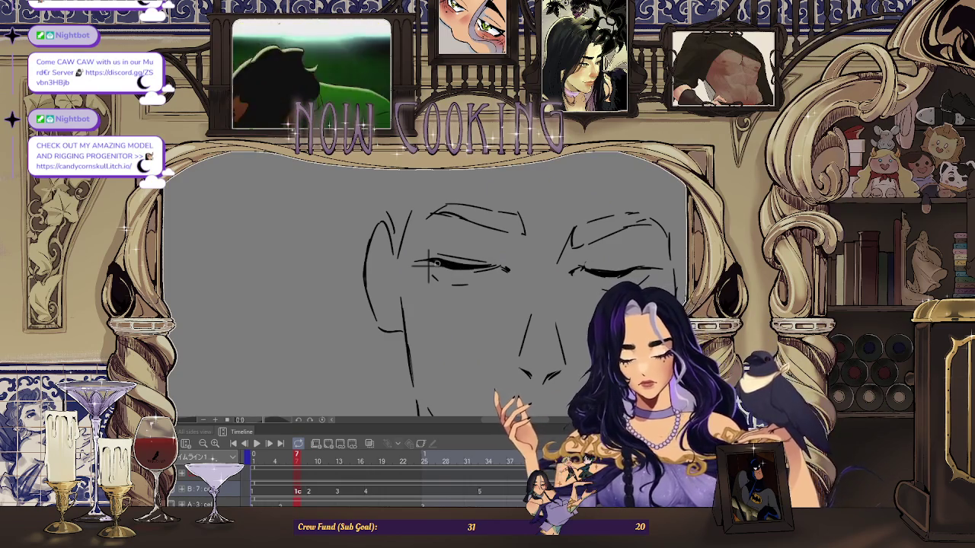
scroll(411, 262, "up", 1)
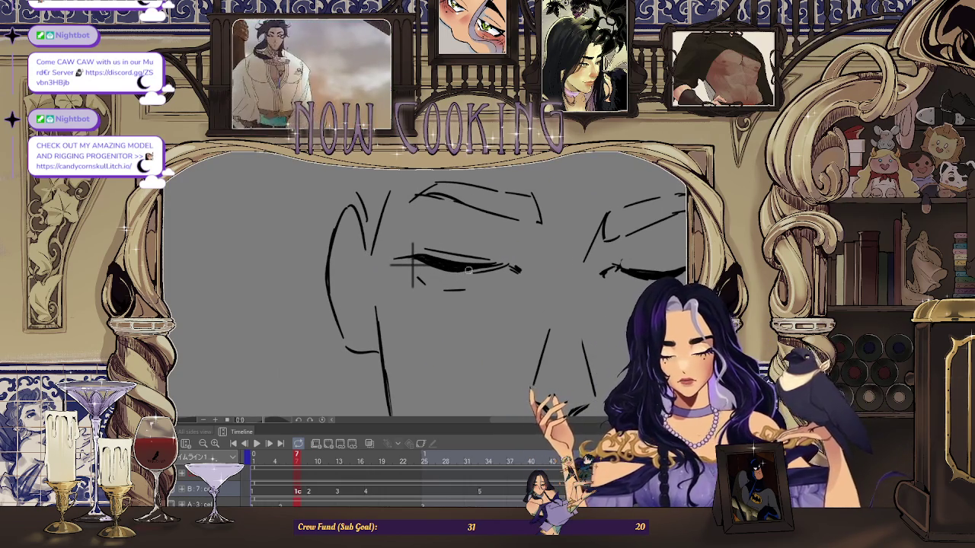
scroll(411, 263, "down", 1)
key("Home")
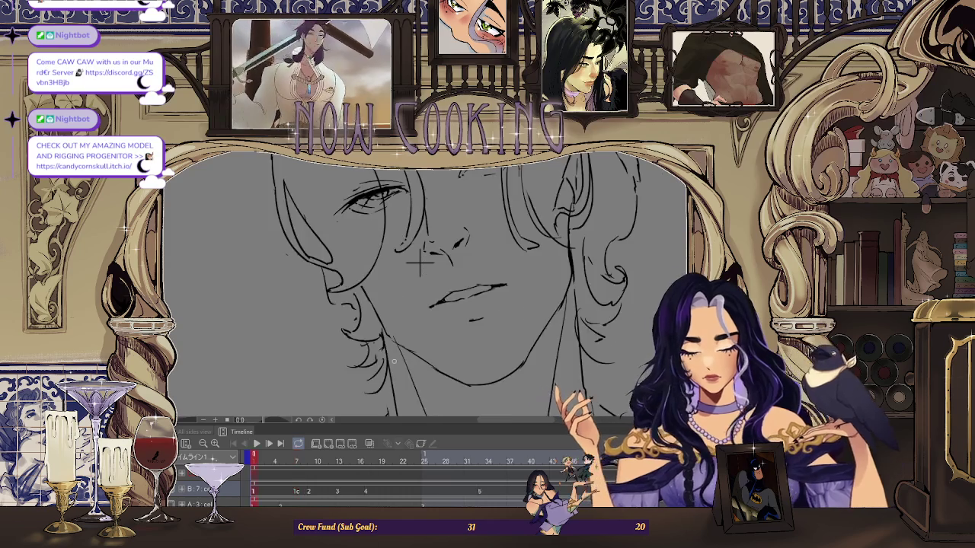
key("space")
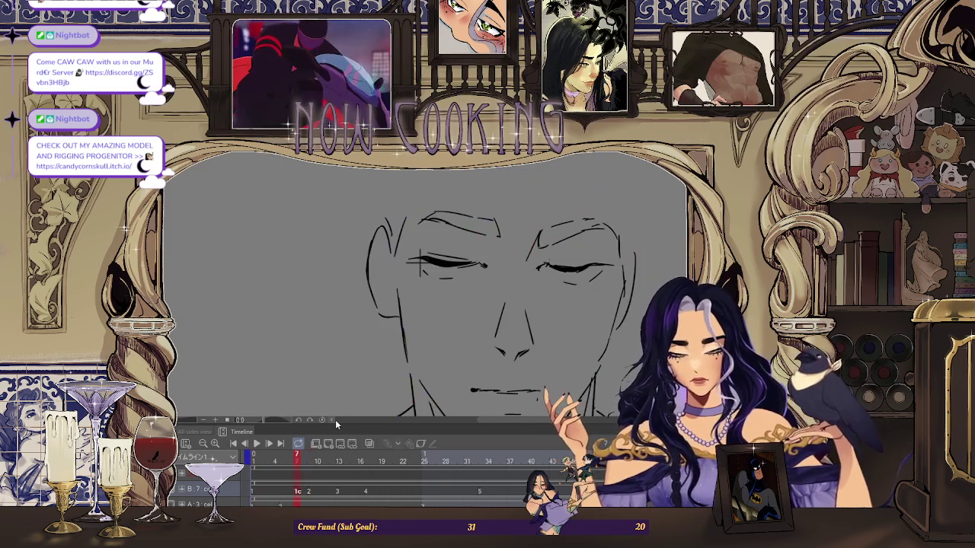
scroll(420, 264, "up", 2)
scroll(415, 264, "up", 1)
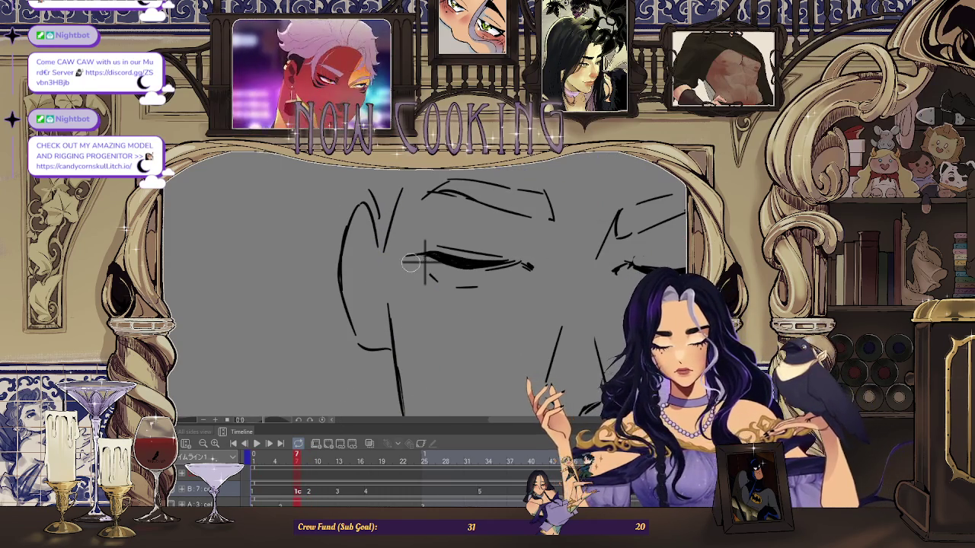
scroll(463, 276, "down", 3)
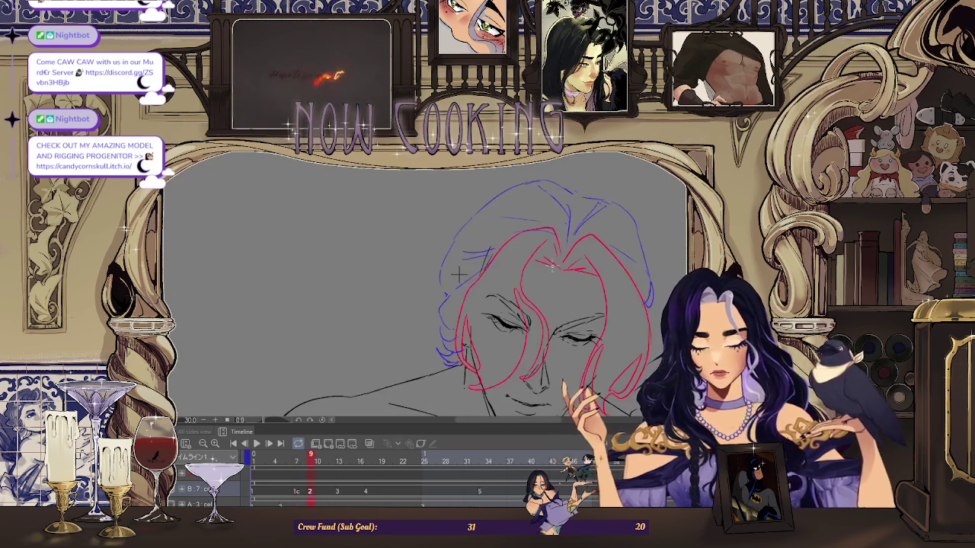
scroll(483, 280, "up", 2)
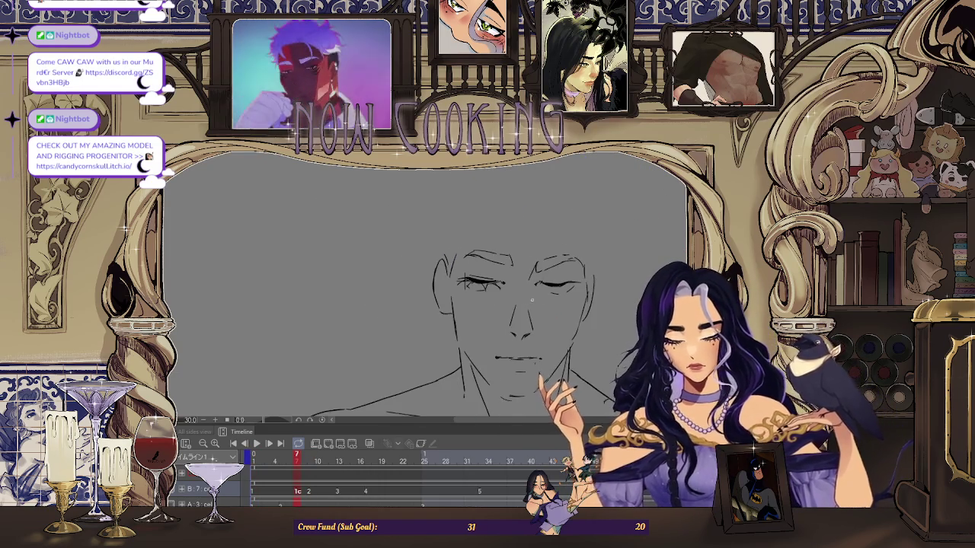
scroll(526, 304, "up", 2)
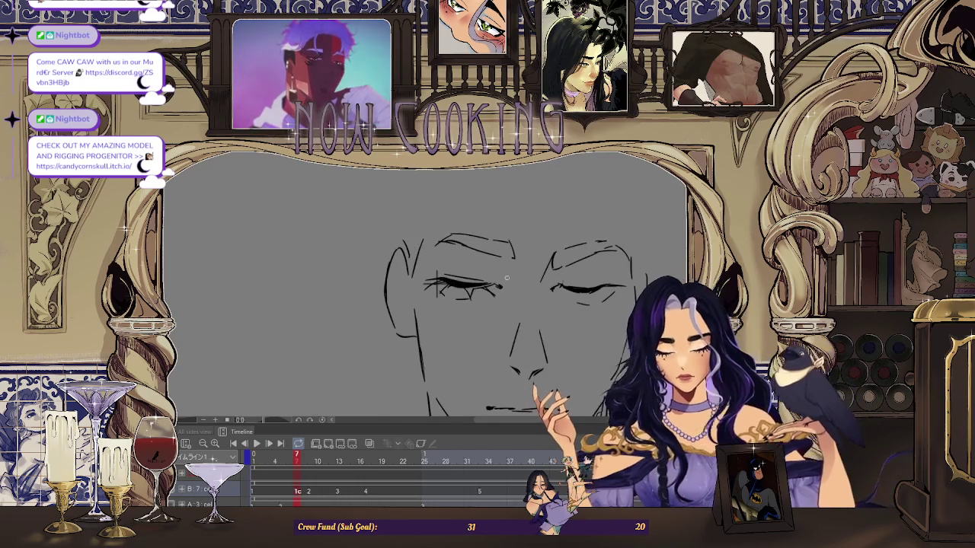
scroll(437, 283, "down", 2)
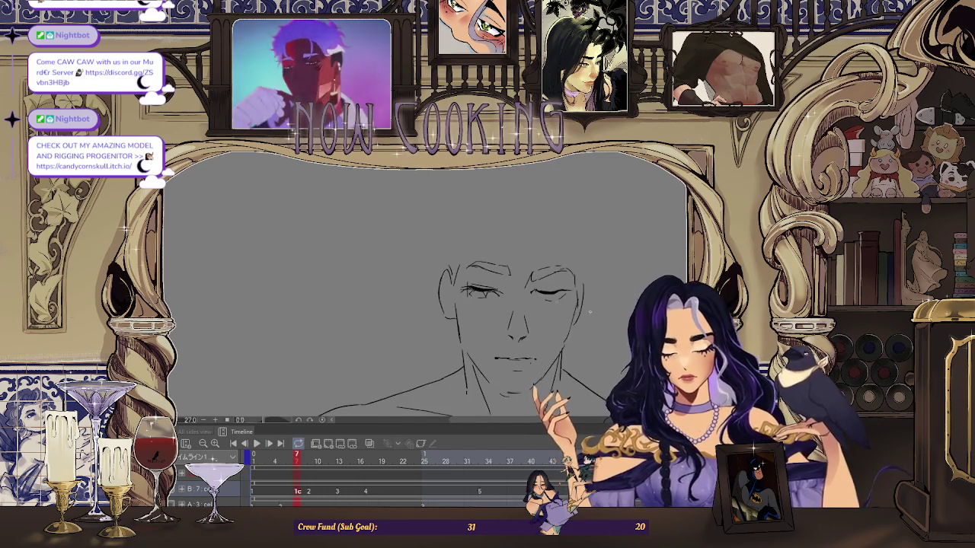
Check the hair-sketch frame, then return to frame 7 and centre on the eye
key("Right")
key("Left")
key("Left")
scroll(446, 289, "up", 2)
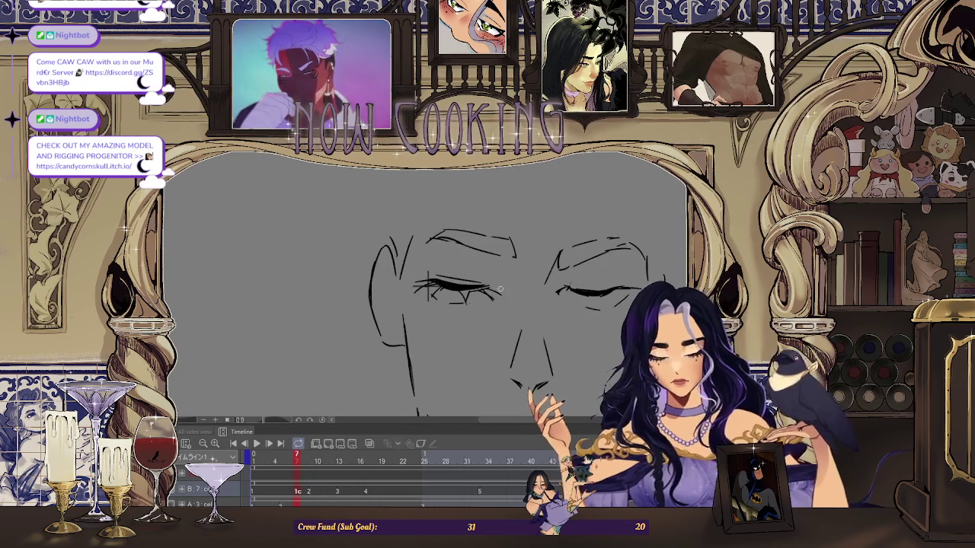
scroll(487, 286, "up", 1)
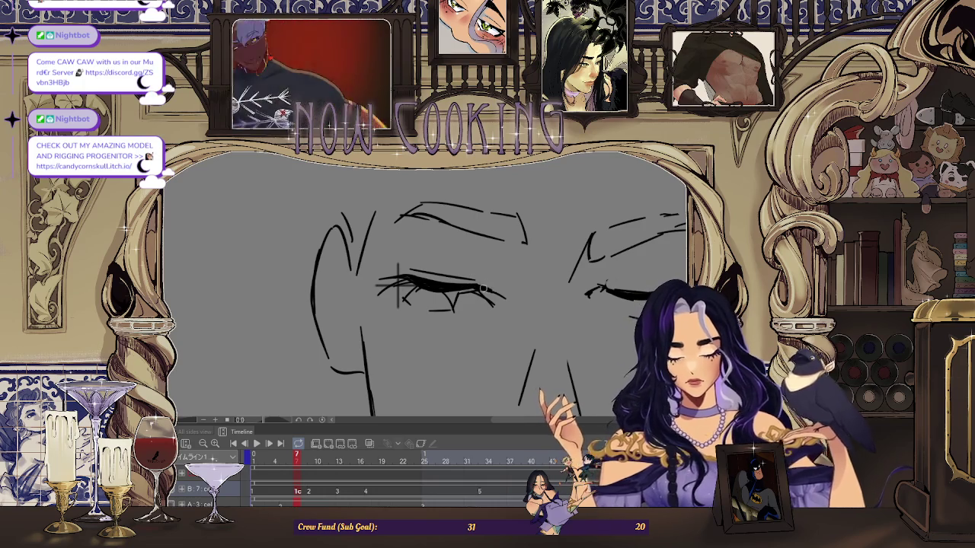
left_click_drag(490, 290, 501, 294)
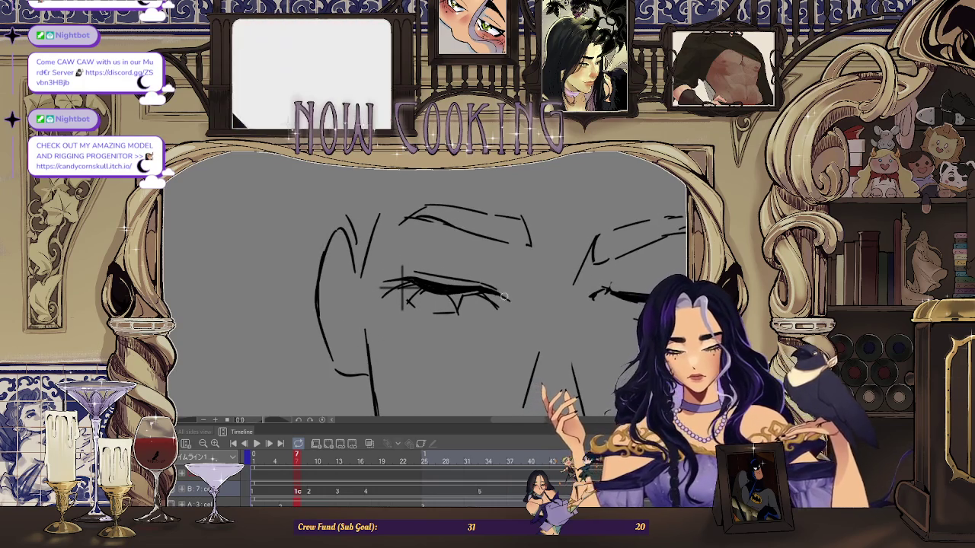
Play the animation from the first frame, stop it, and pan the face left
scroll(502, 294, "down", 2)
key("Home")
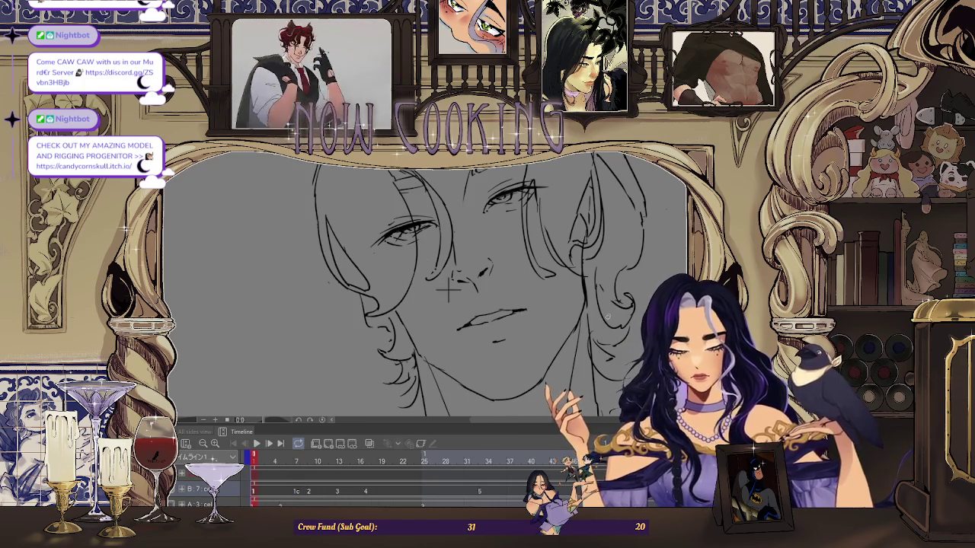
key("space")
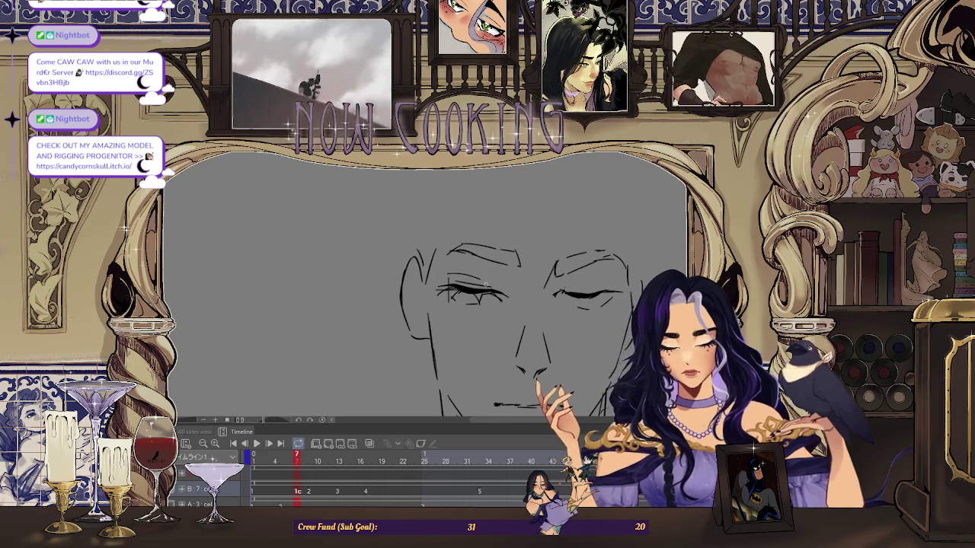
key("ctrl+minus")
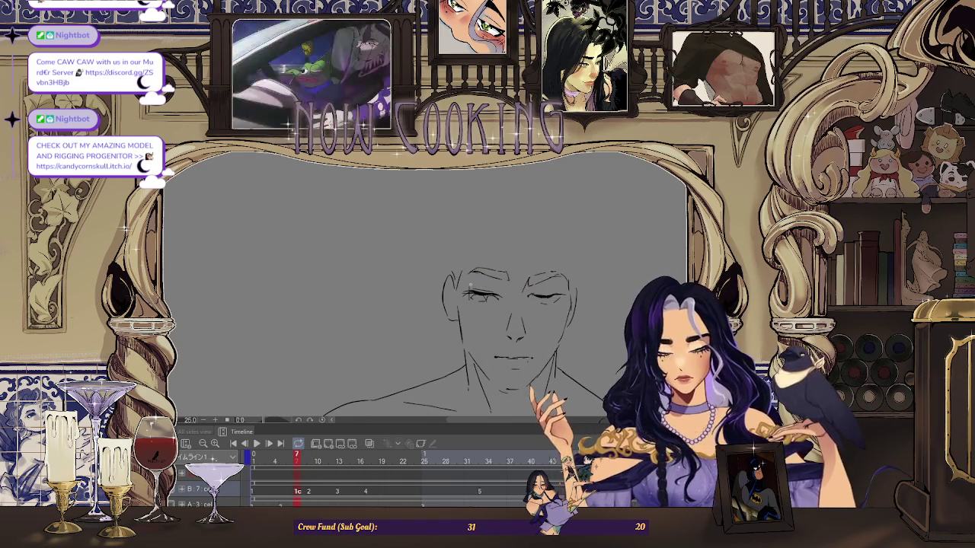
left_click_drag(594, 273, 411, 273)
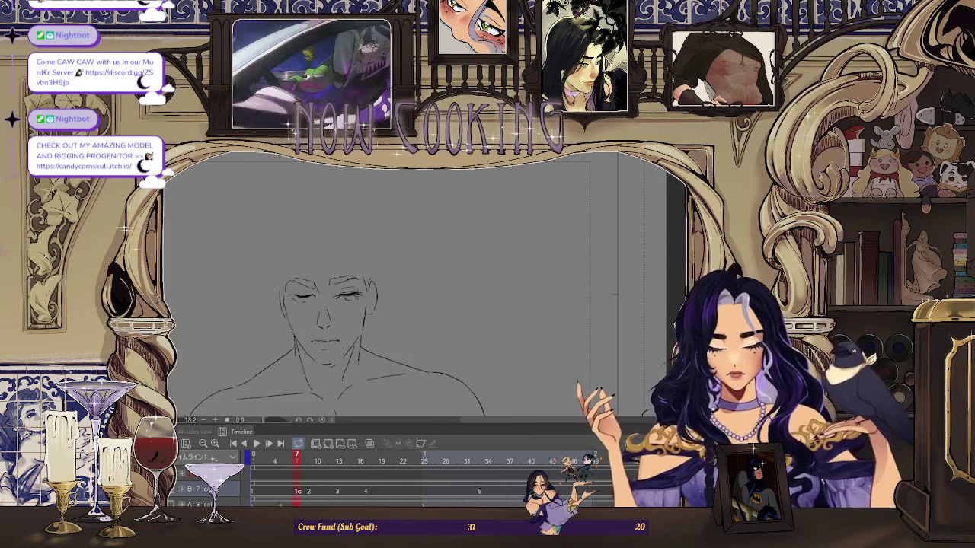
Preview the frames again, then show neighbouring frames as pink and blue onion-skin ghosts
scroll(331, 304, "up", 3)
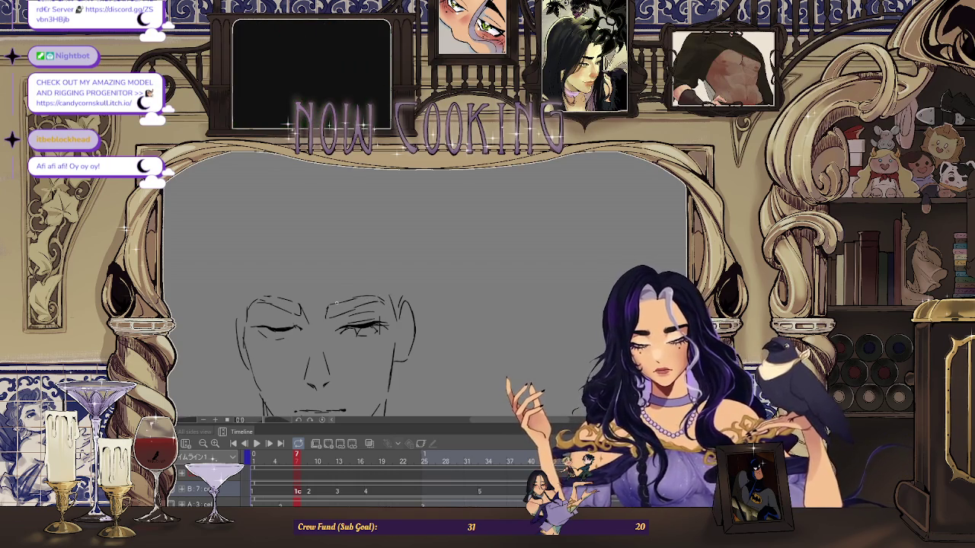
scroll(347, 309, "up", 2)
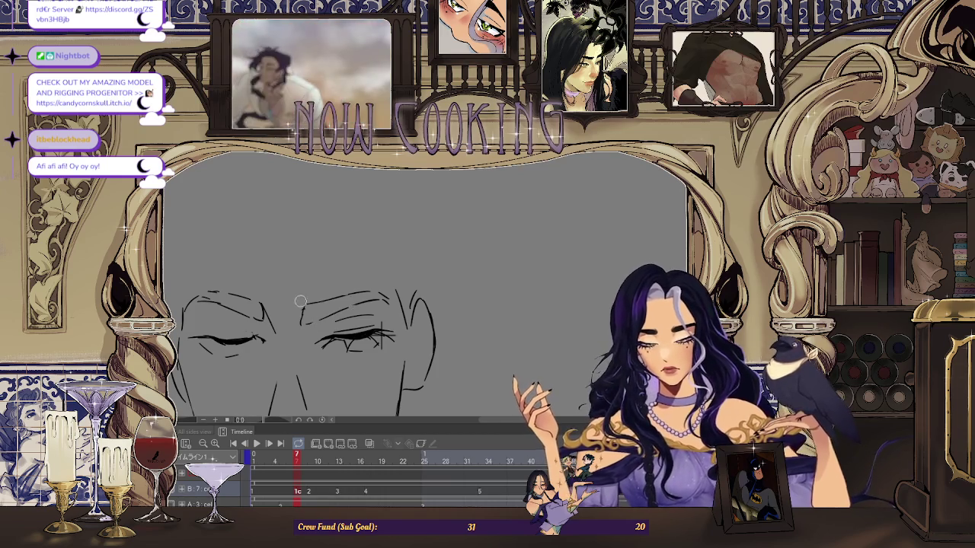
scroll(427, 330, "down", 2)
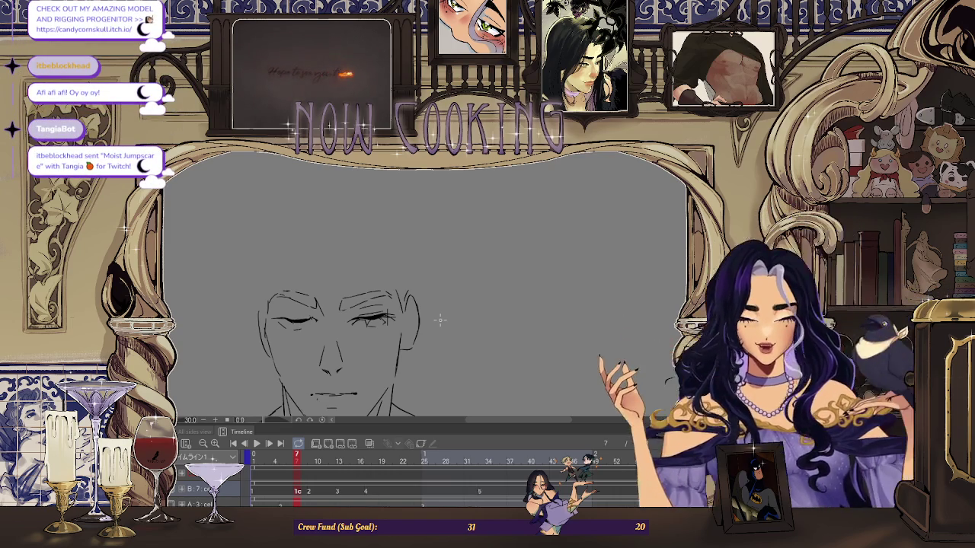
scroll(452, 226, "down", 3)
key("space")
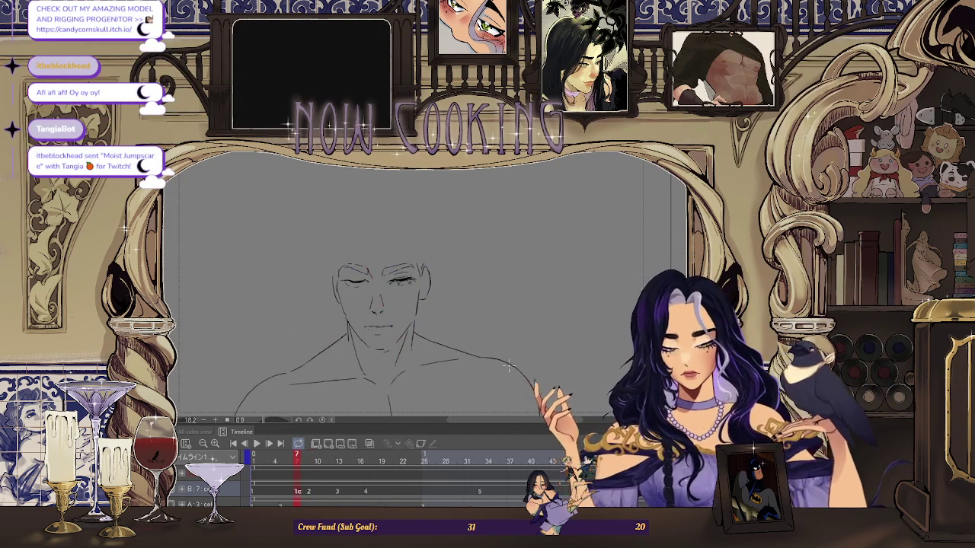
left_click(369, 443)
scroll(382, 349, "up", 3)
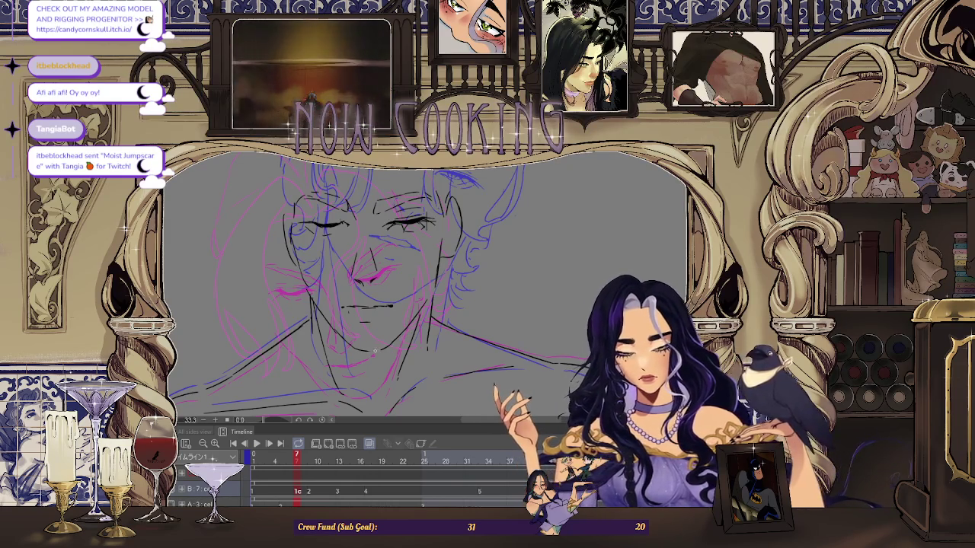
scroll(489, 282, "down", 1)
scroll(488, 281, "down", 1)
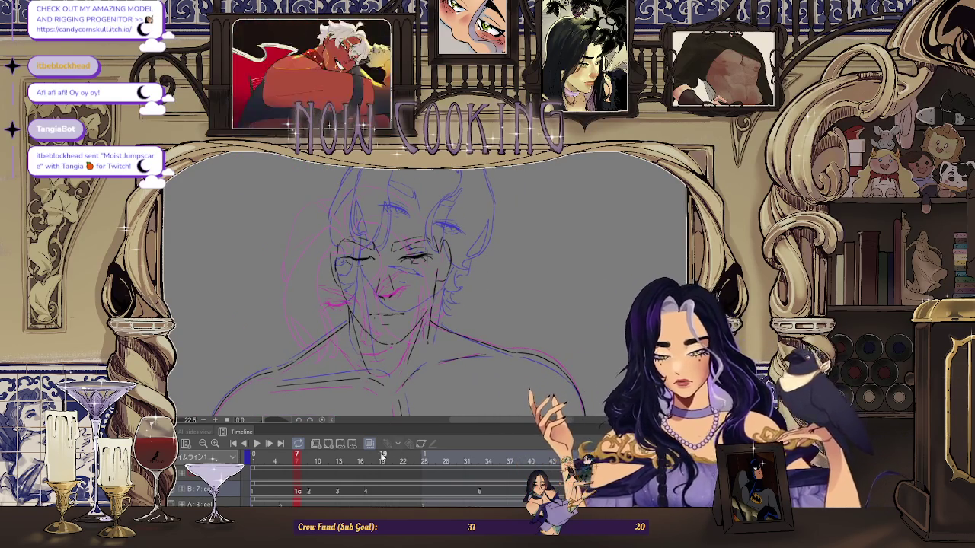
key("Home")
key("End")
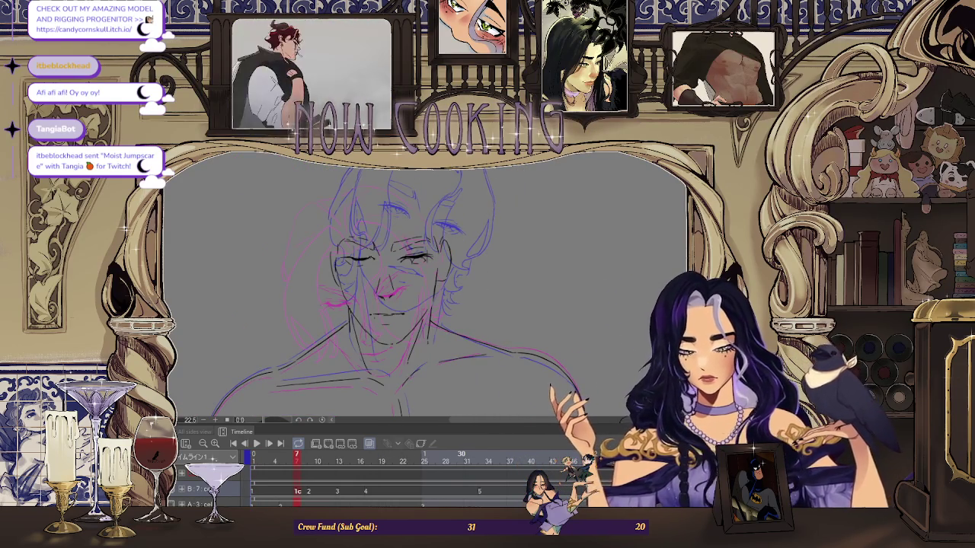
key("Home")
key("End")
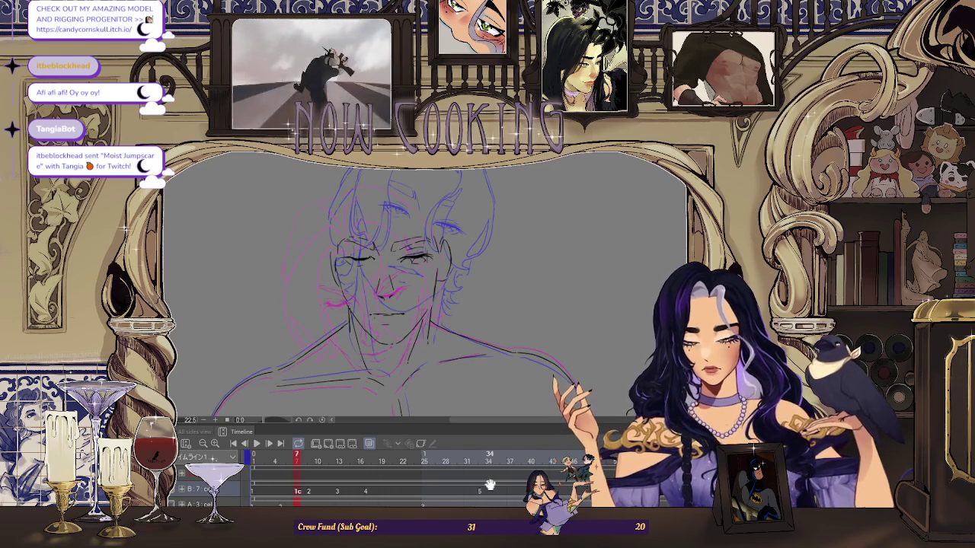
key("Home")
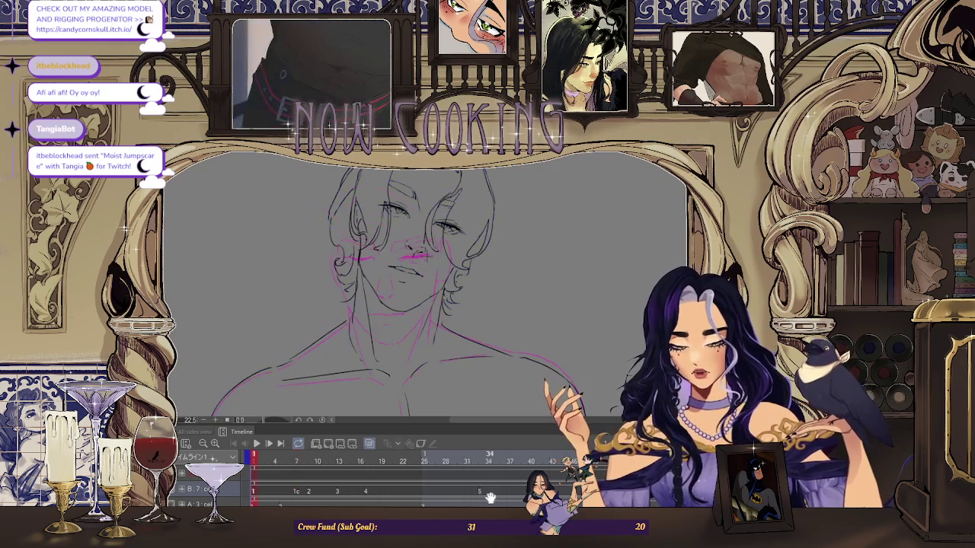
key("End")
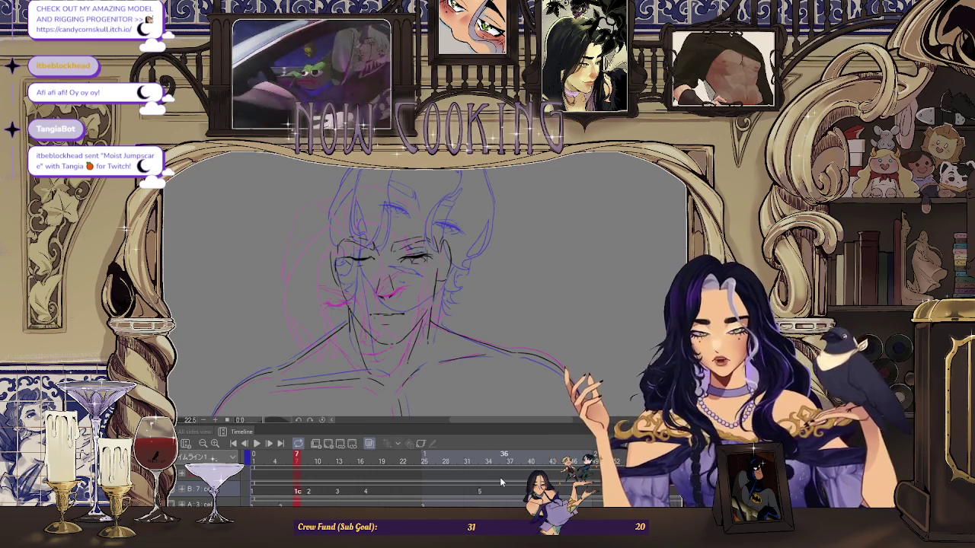
key("Home")
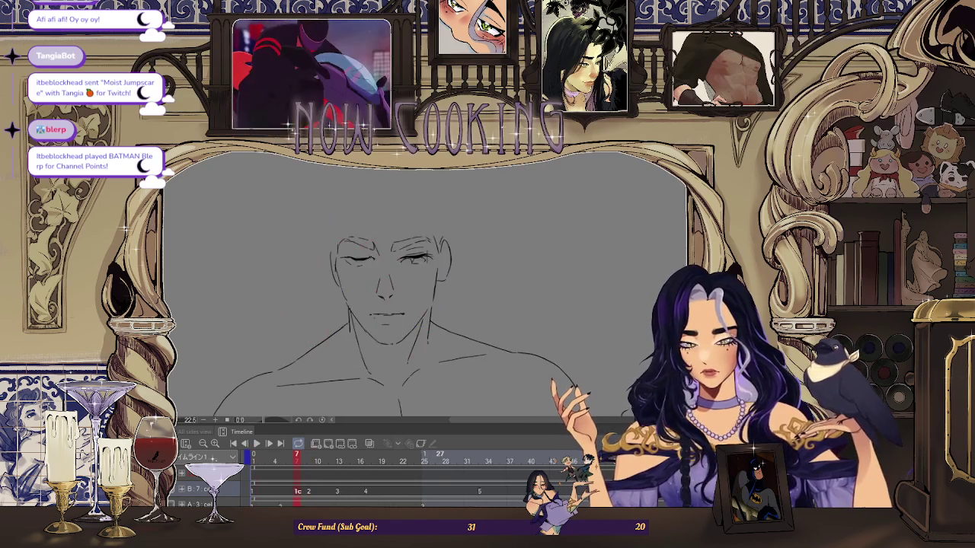
Briefly turn on onion skin to preview the neighbouring frames, then turn it off
left_click(369, 443)
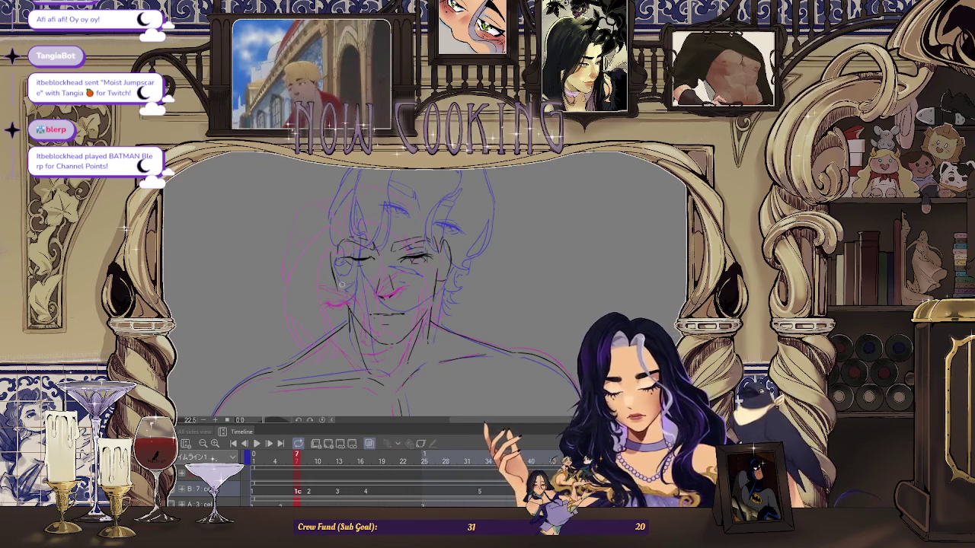
scroll(349, 310, "up", 1)
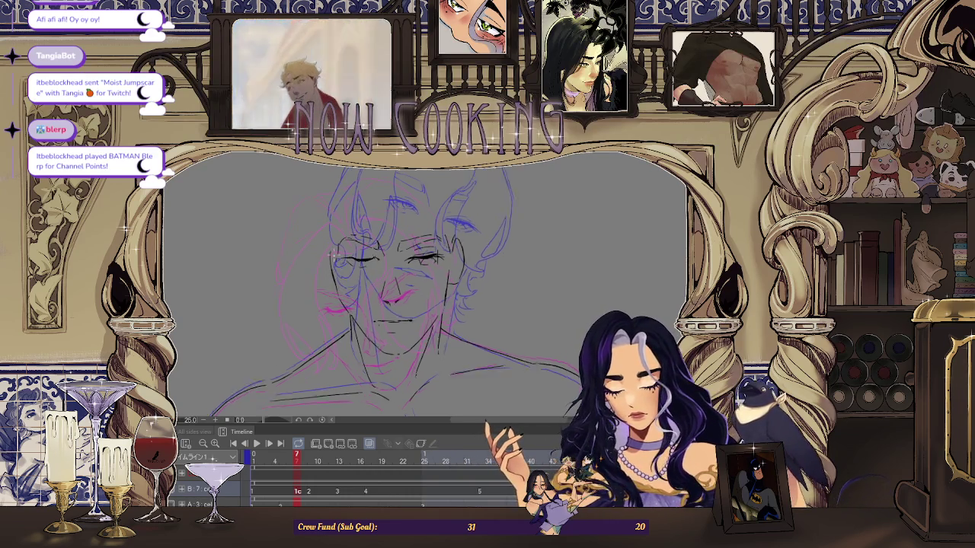
scroll(334, 293, "up", 1)
scroll(334, 268, "down", 1)
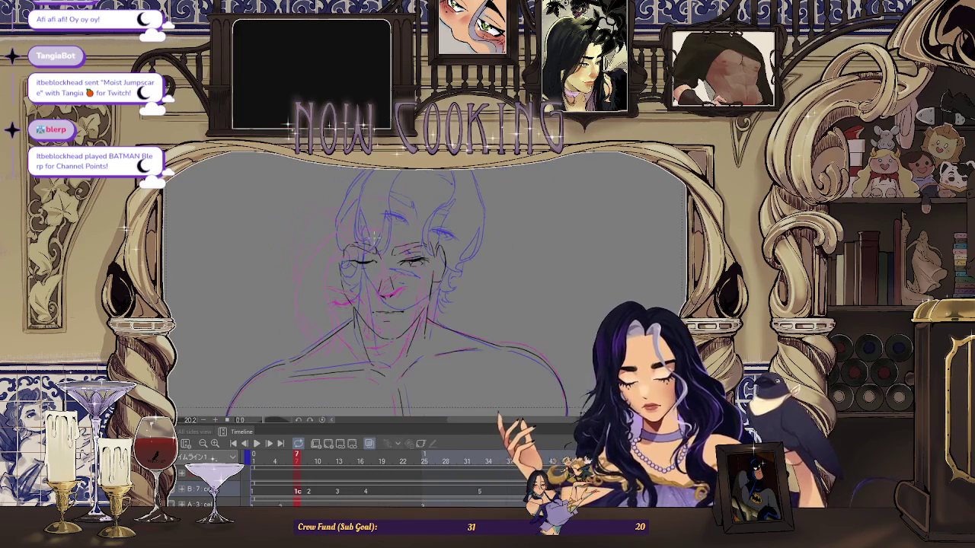
scroll(335, 274, "down", 1)
left_click(373, 446)
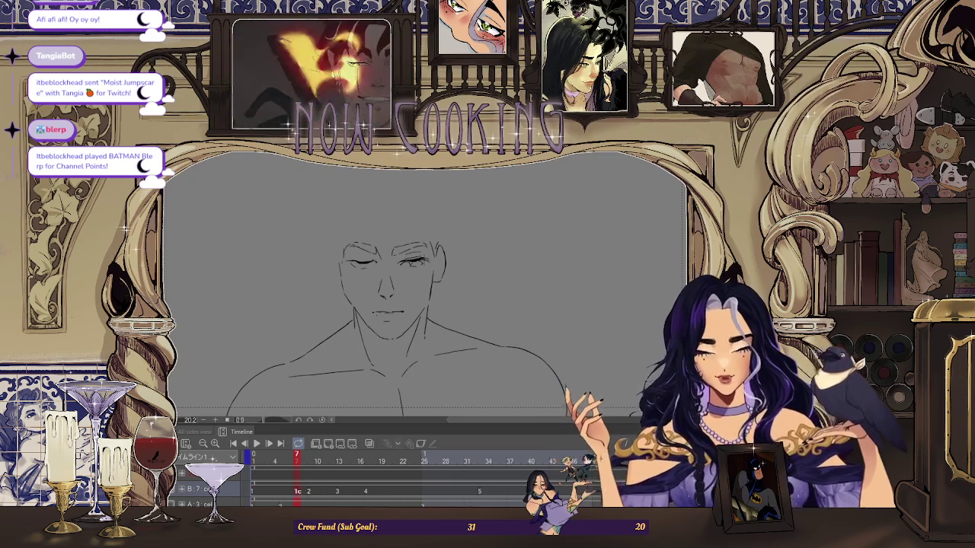
scroll(503, 282, "up", 1)
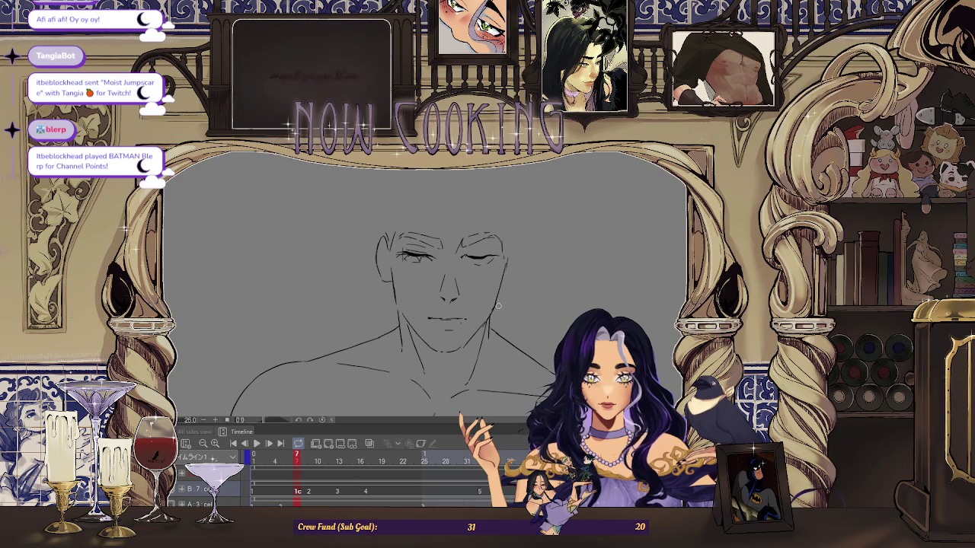
Check frame 1, return to frame 7, and undo the stray hatch strokes by the right eye
key("Home")
key("End")
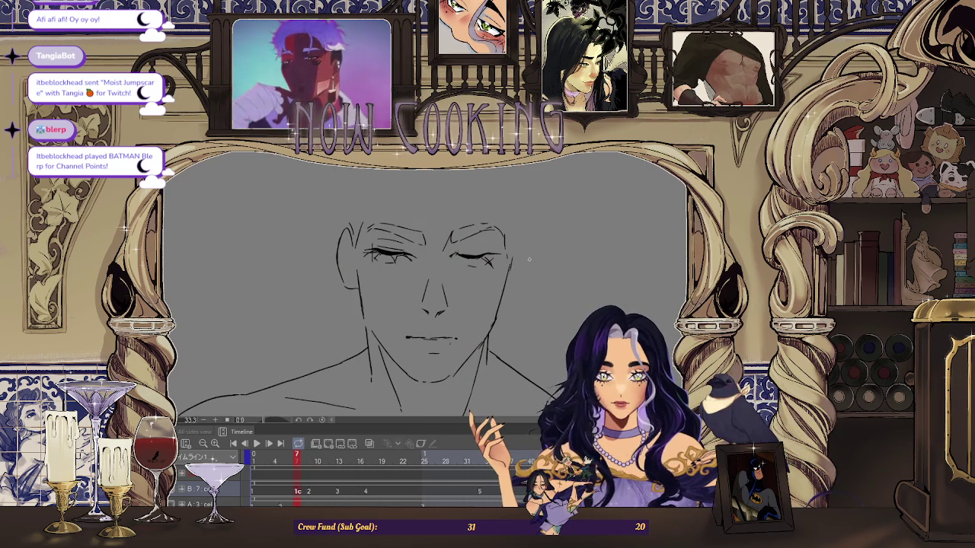
key("o")
key("o")
key("ctrl+z")
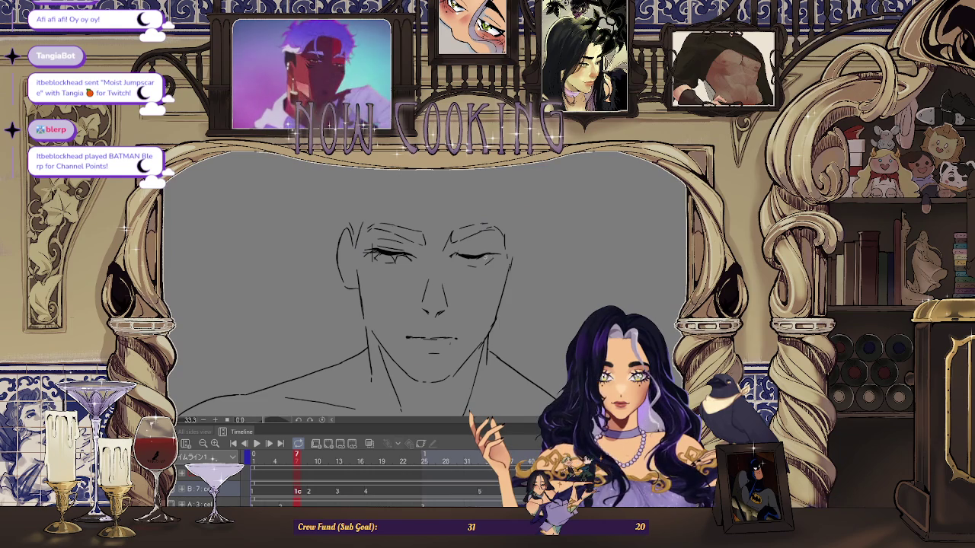
scroll(488, 259, "up", 1)
scroll(487, 259, "up", 1)
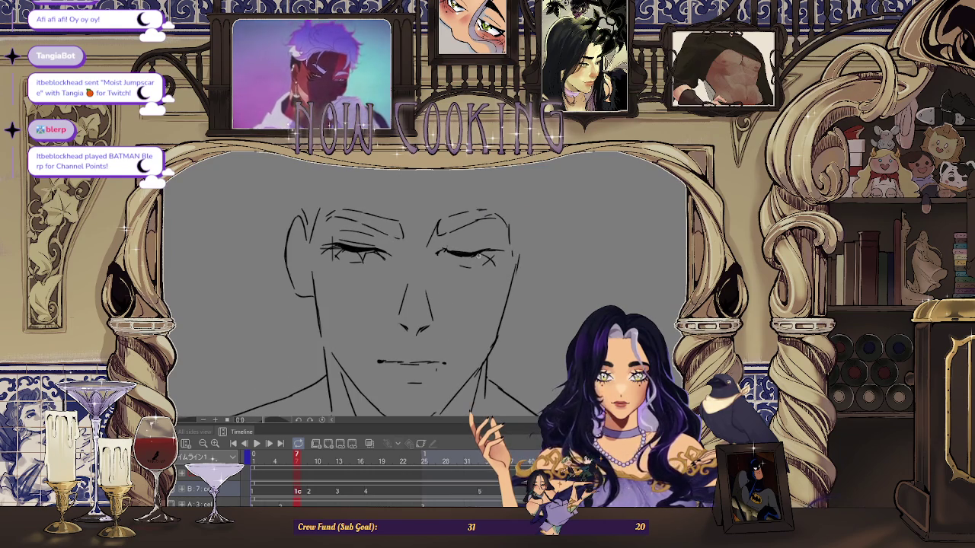
Flip between frames 7 and 9 to compare the face and hair sketches
key("Right")
key("Right")
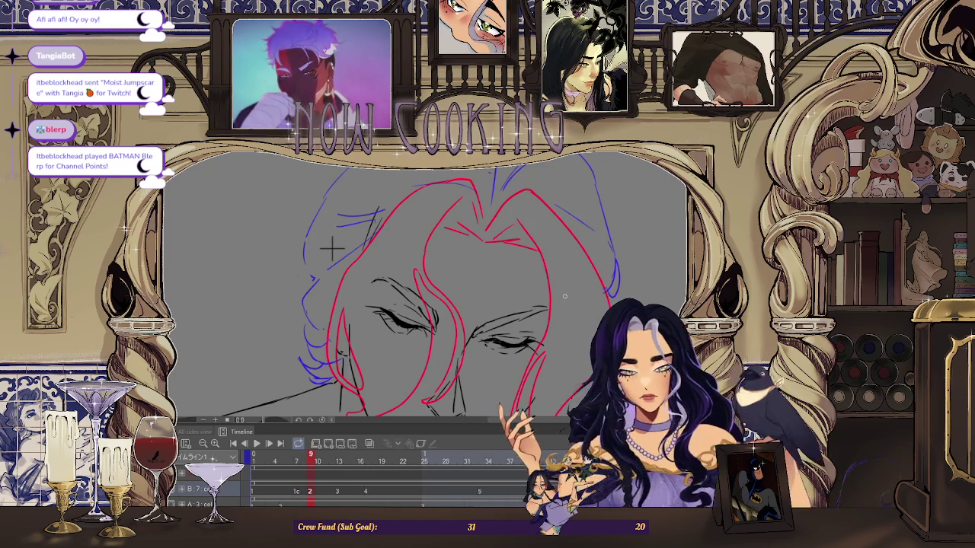
key("Left")
key("Left")
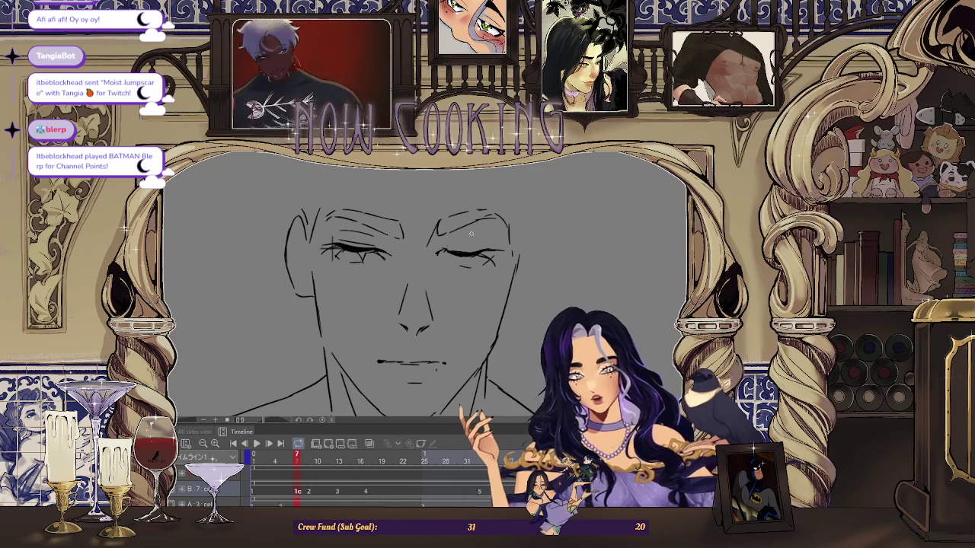
key("Right")
key("Right")
key("Left")
key("Left")
scroll(450, 241, "up", 1)
scroll(450, 240, "up", 2)
scroll(450, 241, "up", 1)
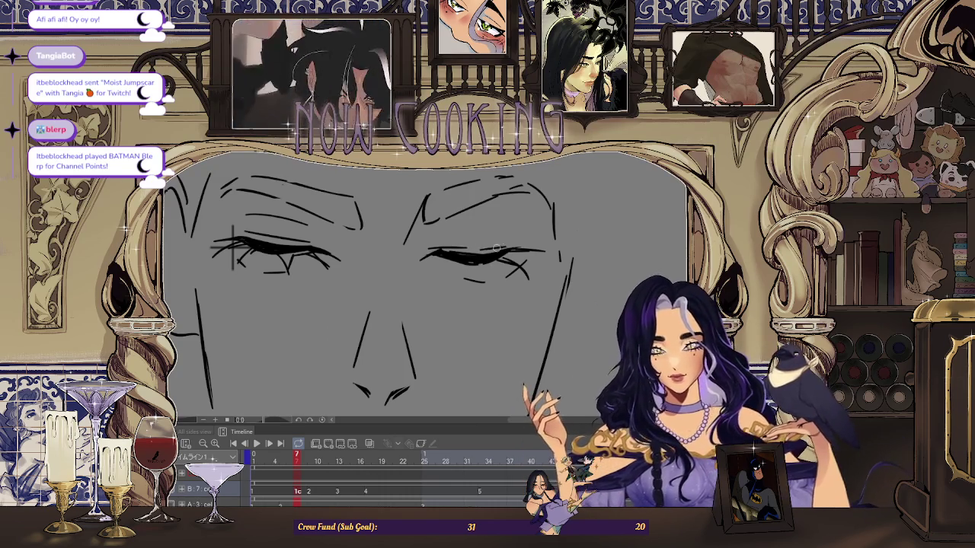
key("period")
key("period")
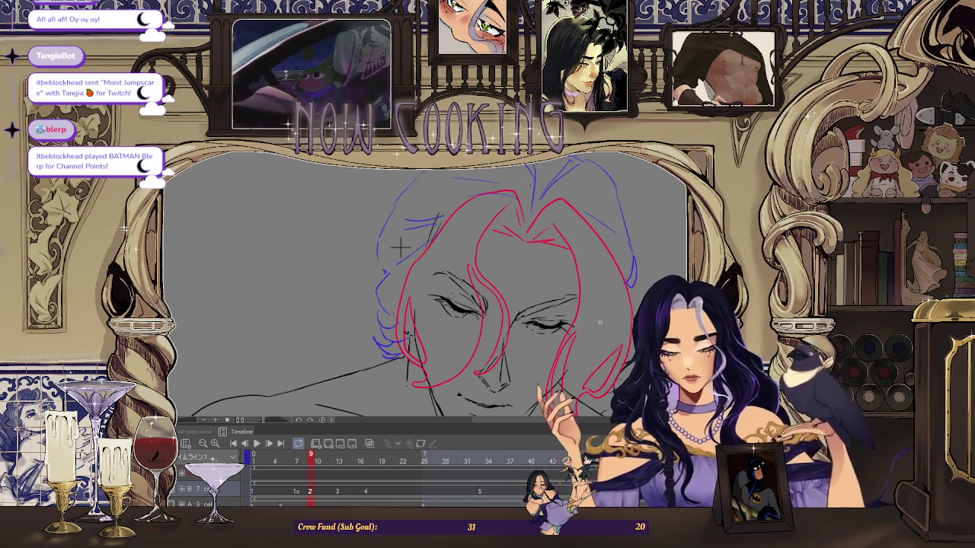
key("comma")
key("comma")
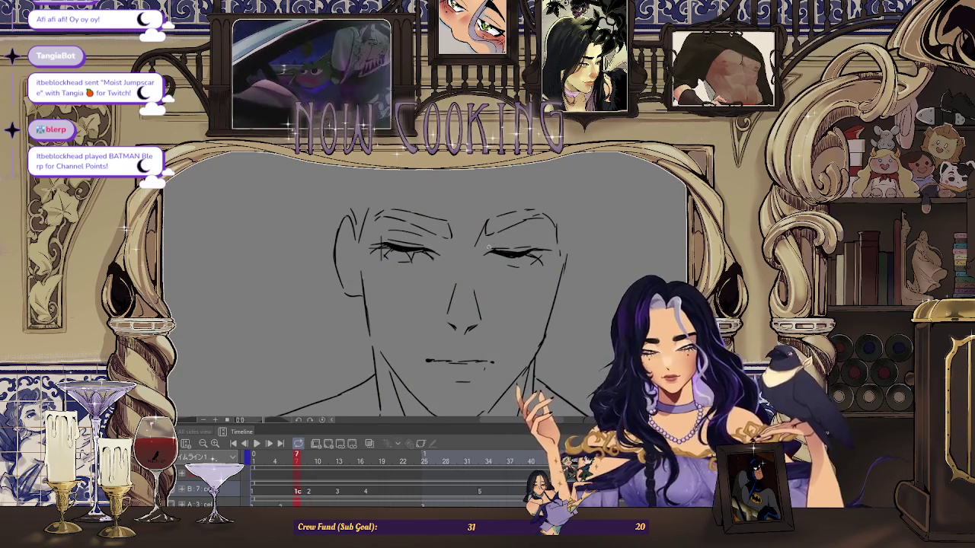
scroll(526, 243, "up", 1)
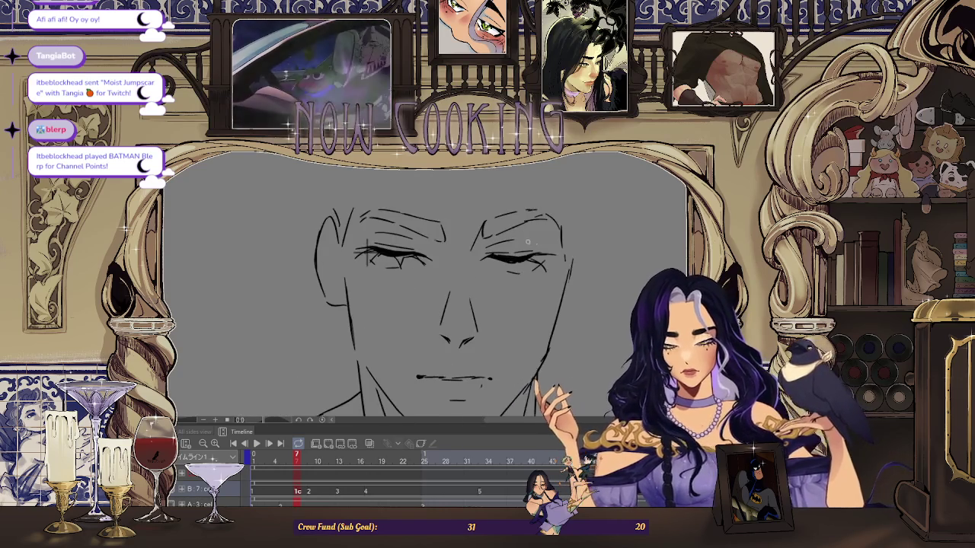
scroll(534, 242, "up", 1)
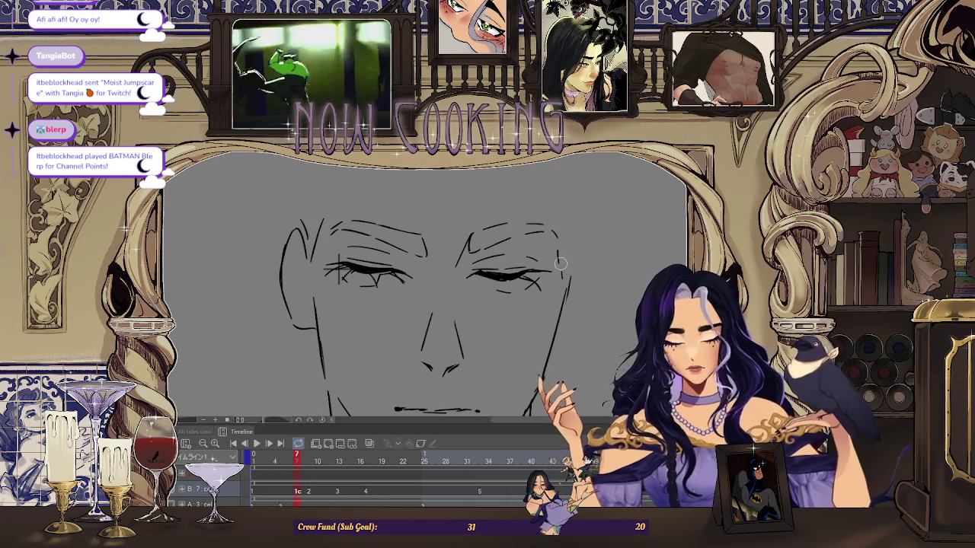
scroll(554, 245, "down", 3)
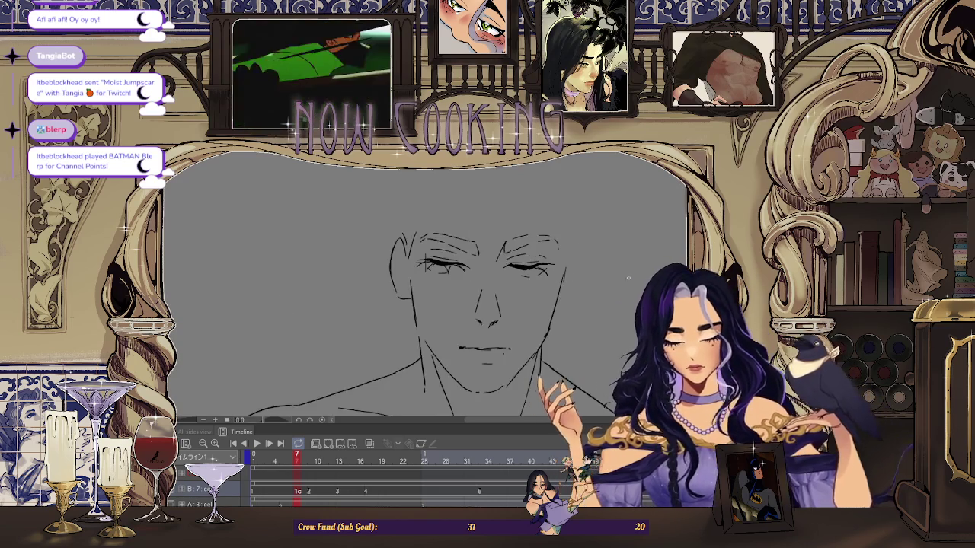
Flip through frames 7 to 9 to check the motion, finishing on frame 9's hair sketch
key("Right")
key("Right")
key("Left")
key("Left")
key("Right")
key("Left")
key("Right")
key("Right")
key("Left")
key("Left")
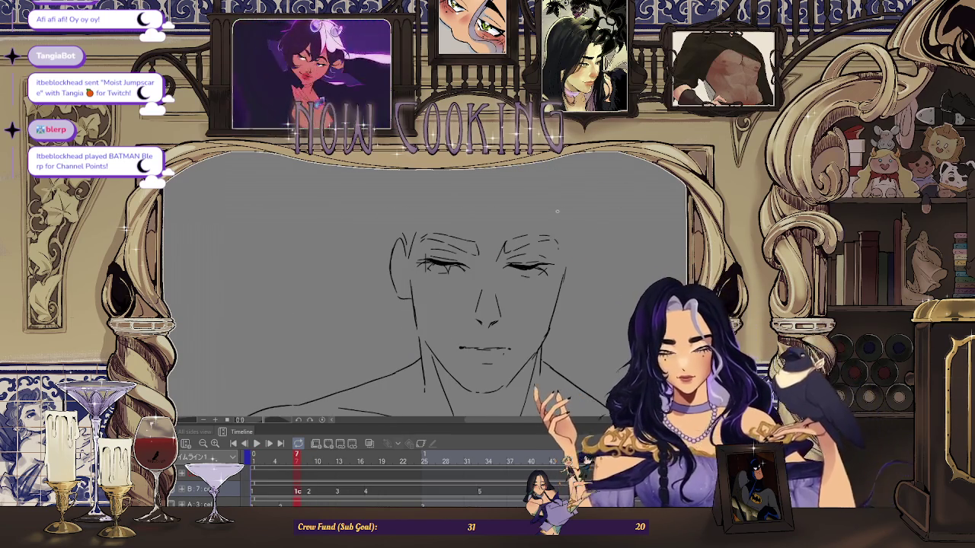
scroll(548, 244, "up", 3)
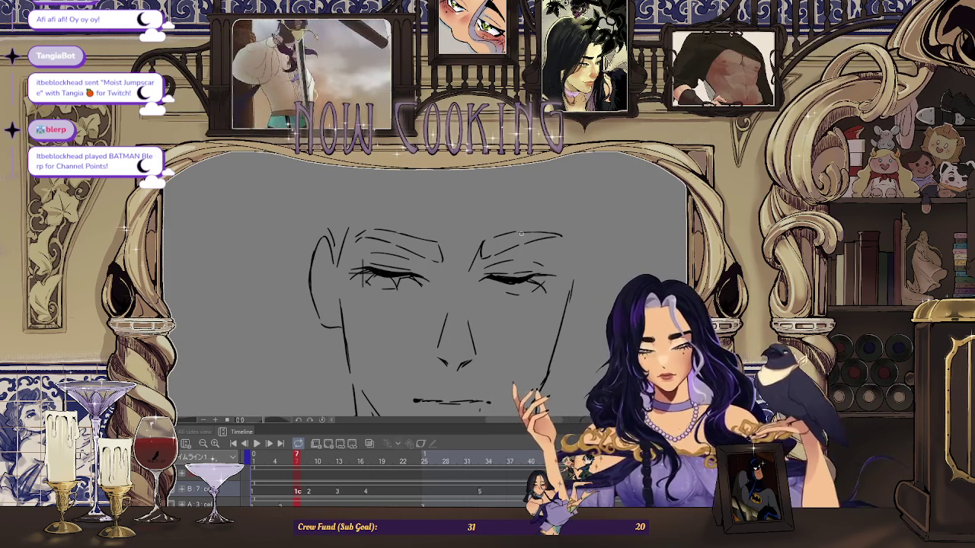
scroll(503, 241, "down", 2)
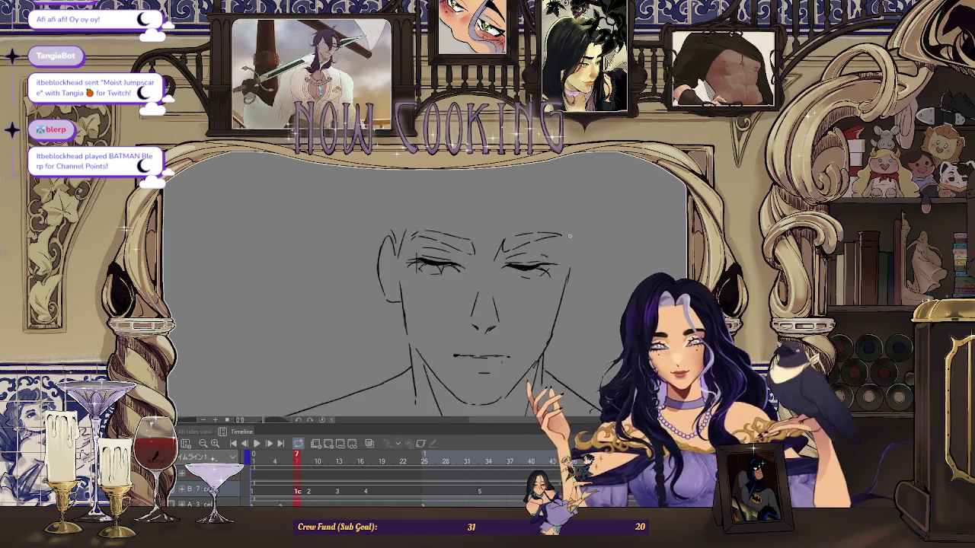
scroll(594, 267, "down", 1)
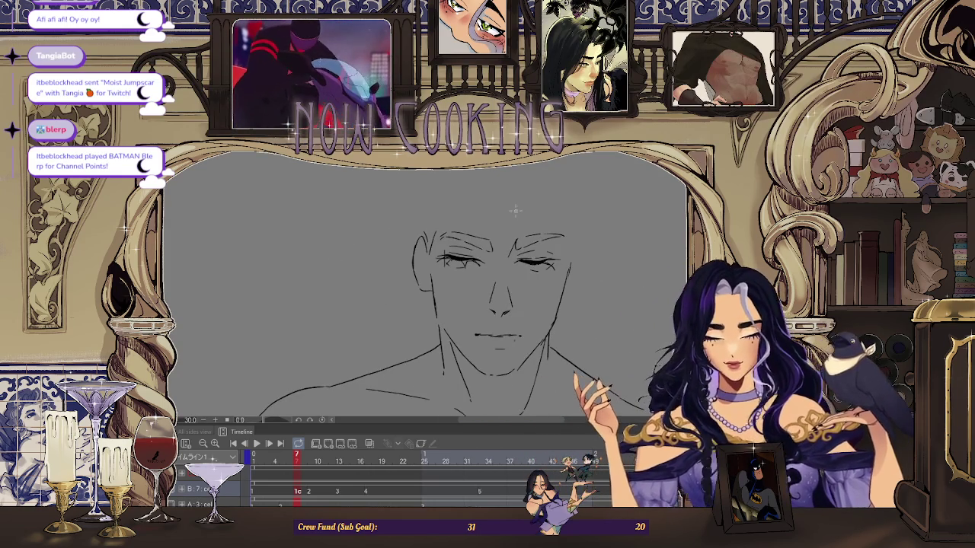
scroll(602, 275, "up", 1)
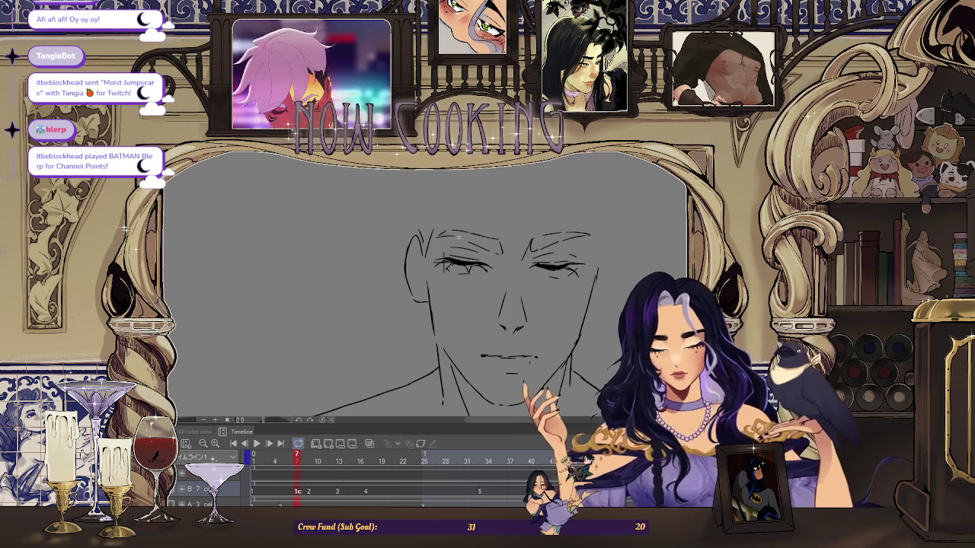
scroll(564, 267, "down", 2)
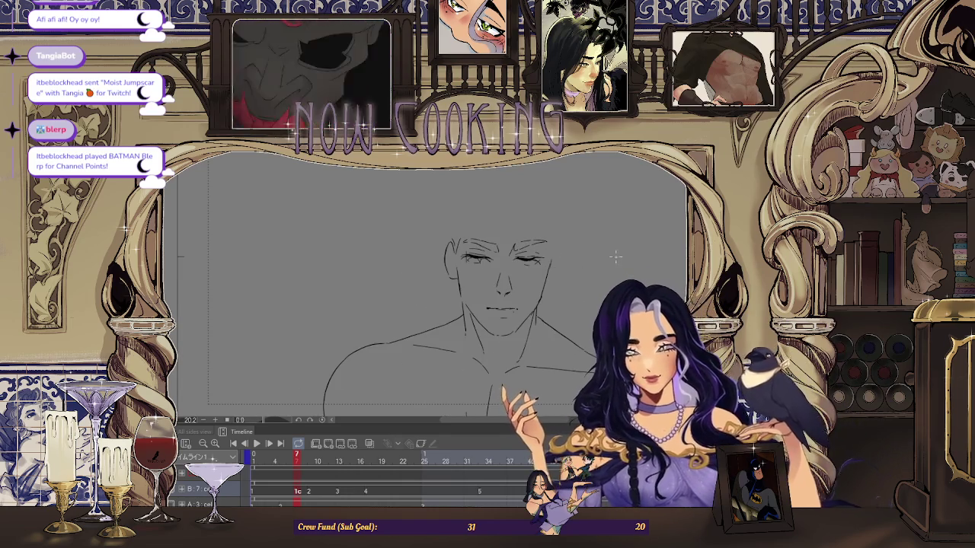
scroll(601, 259, "up", 1)
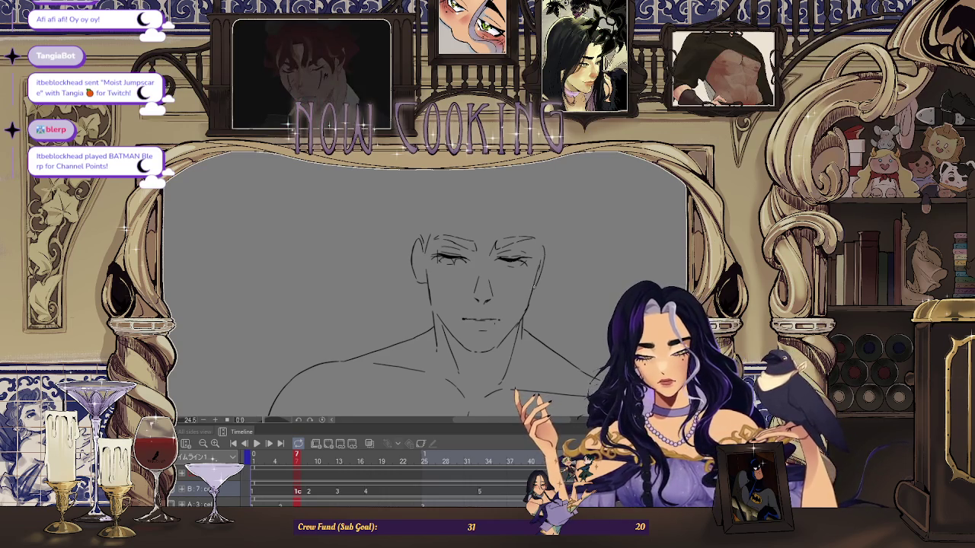
scroll(613, 183, "down", 2)
scroll(614, 182, "right", 3)
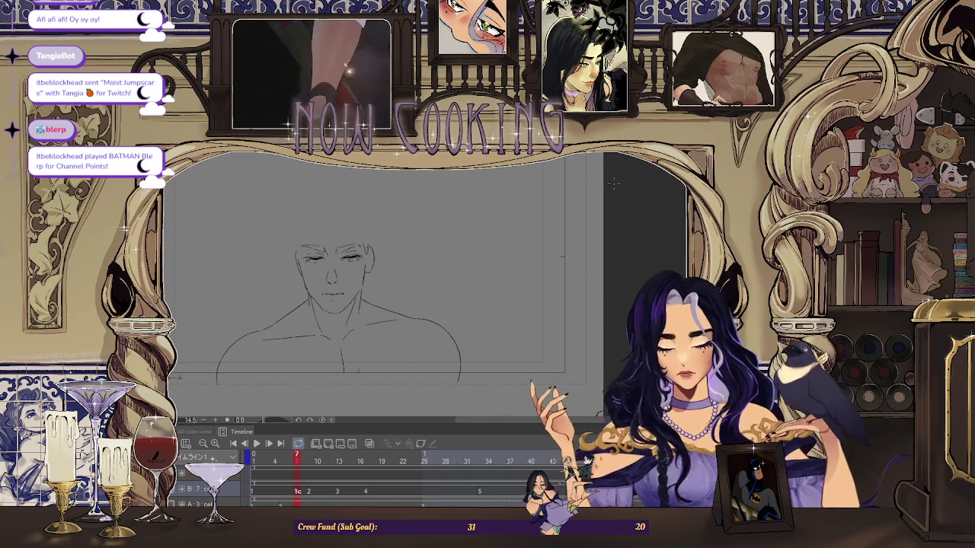
scroll(299, 247, "up", 2)
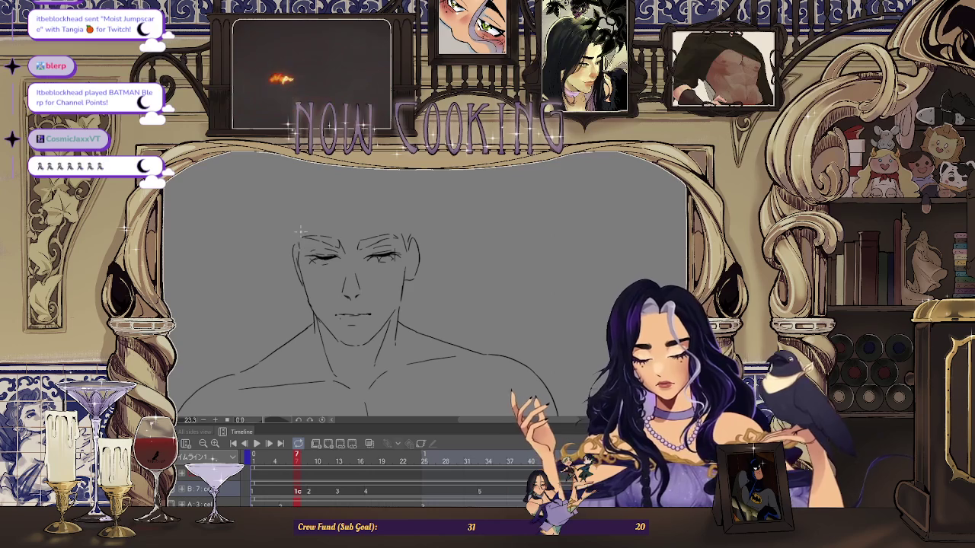
scroll(425, 218, "down", 2)
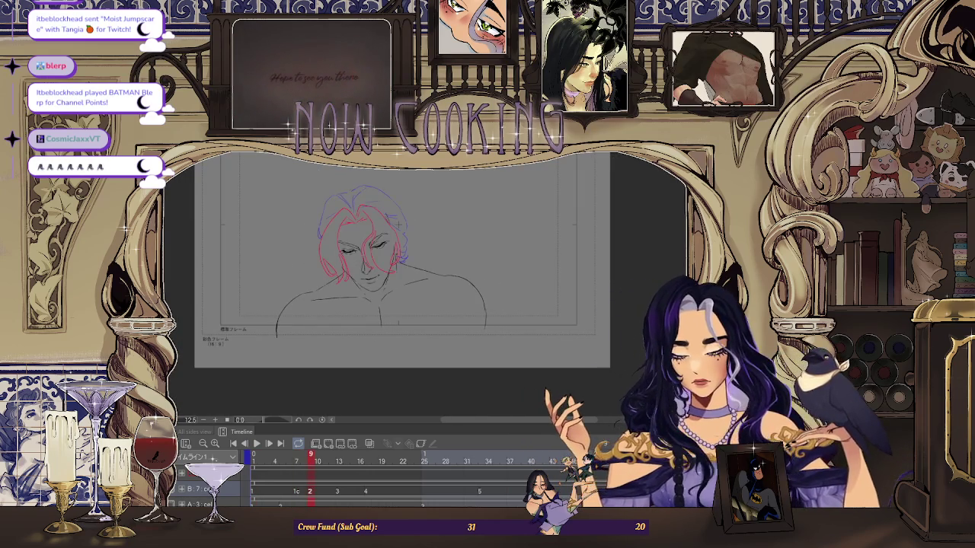
Draw a thin red stroke beside the red hair lock
scroll(425, 290, "up", 5)
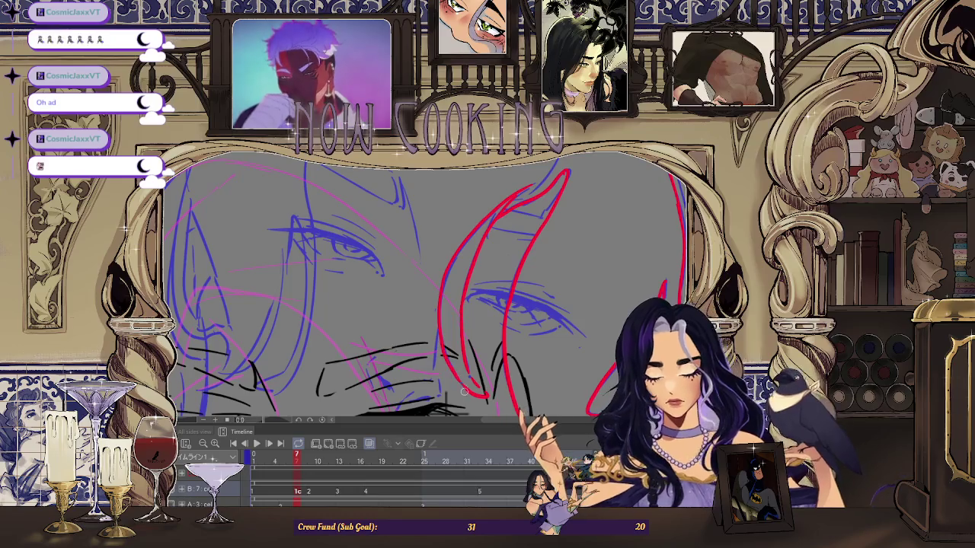
scroll(457, 361, "up", 1)
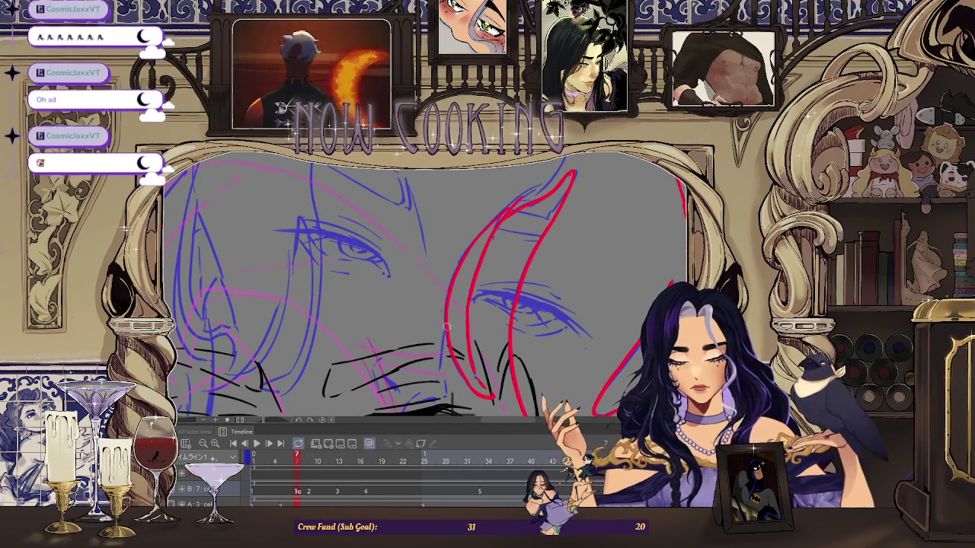
left_click_drag(449, 364, 450, 276)
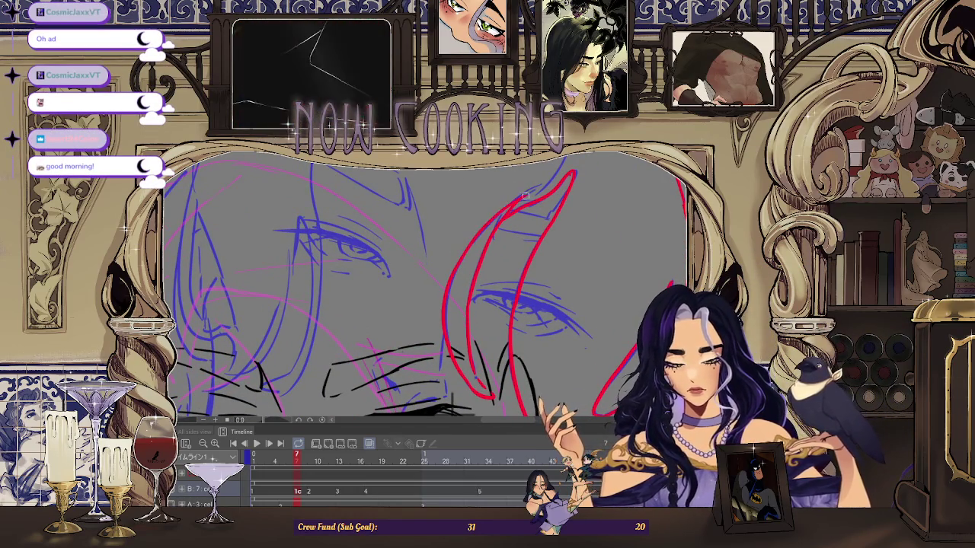
scroll(521, 197, "down", 2)
scroll(524, 175, "down", 2)
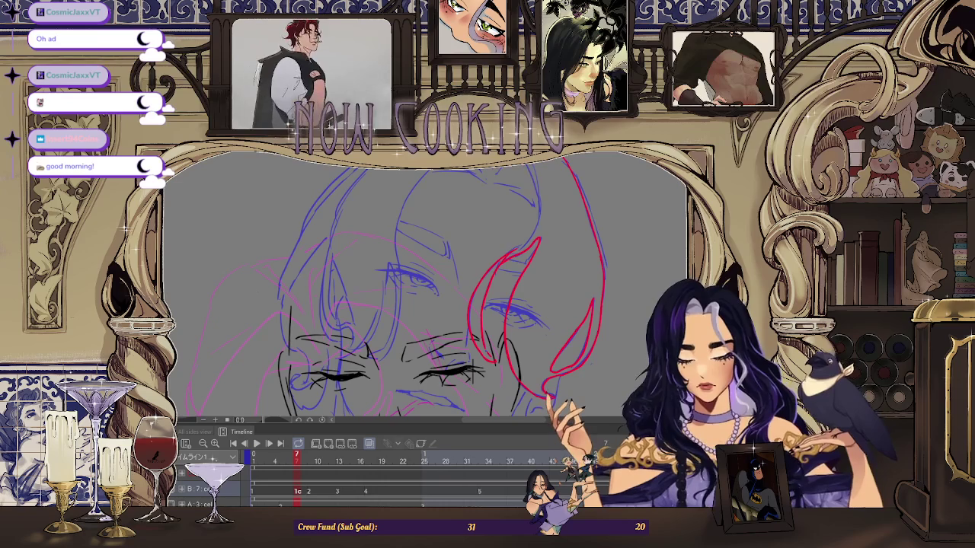
scroll(537, 201, "up", 1)
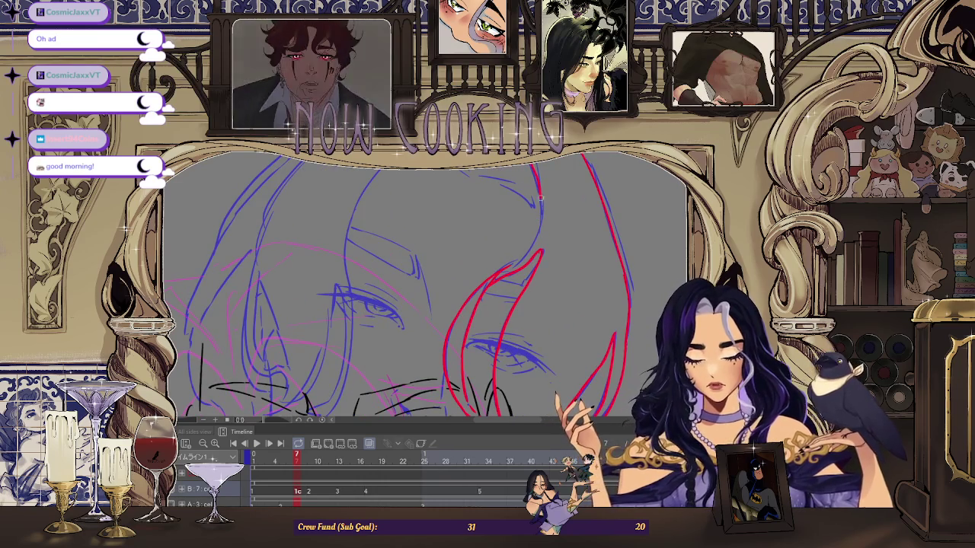
scroll(493, 287, "up", 1)
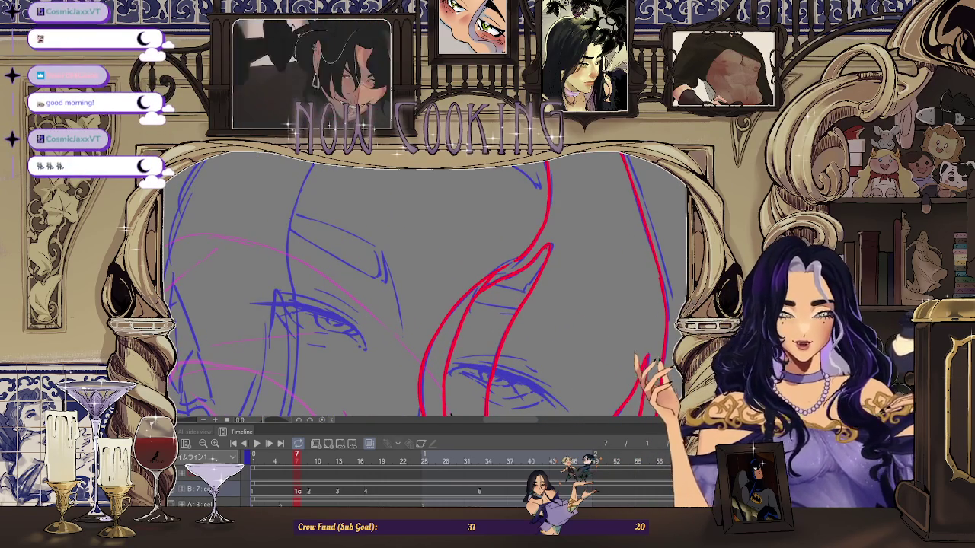
Add a short red hair stroke extending left at the top of the head
scroll(489, 344, "down", 2)
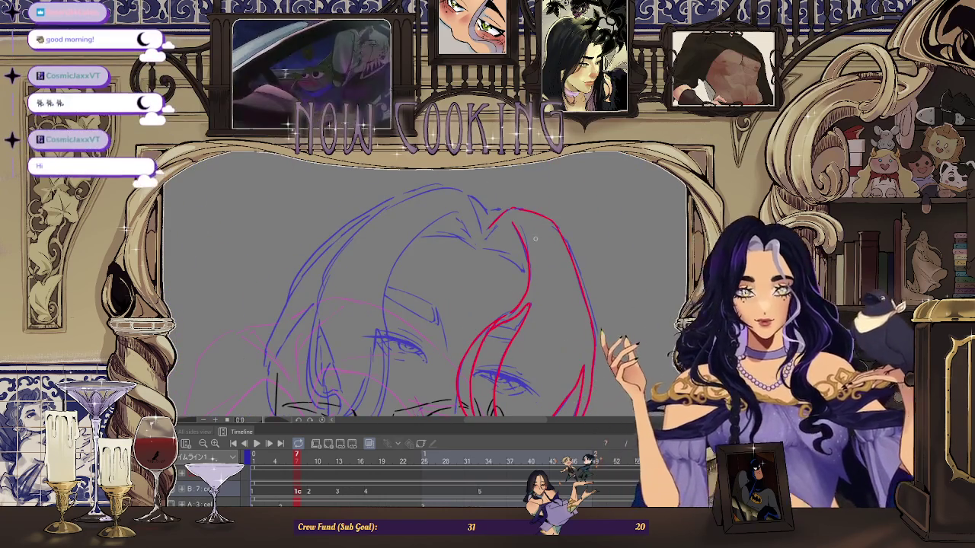
scroll(447, 256, "up", 3)
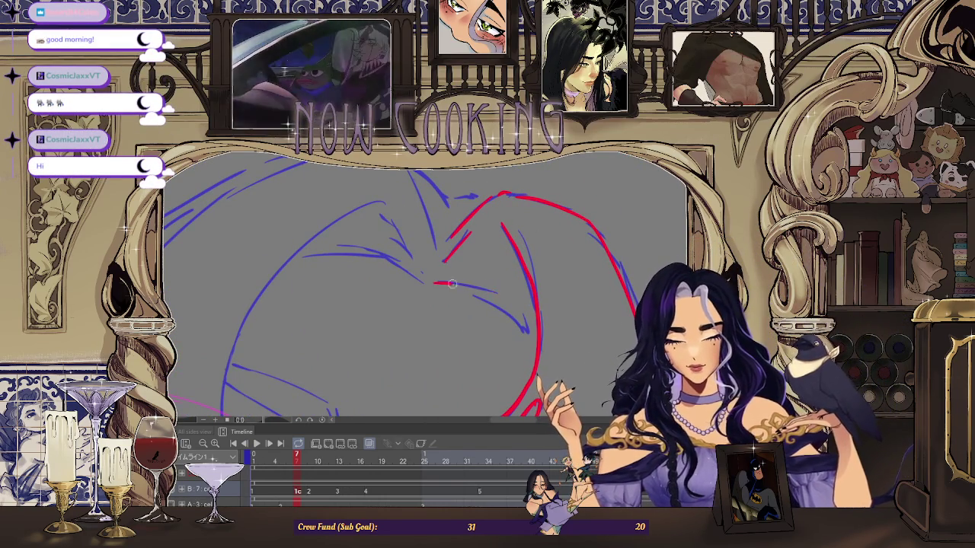
scroll(466, 296, "down", 1)
scroll(495, 289, "down", 2)
scroll(564, 280, "down", 1)
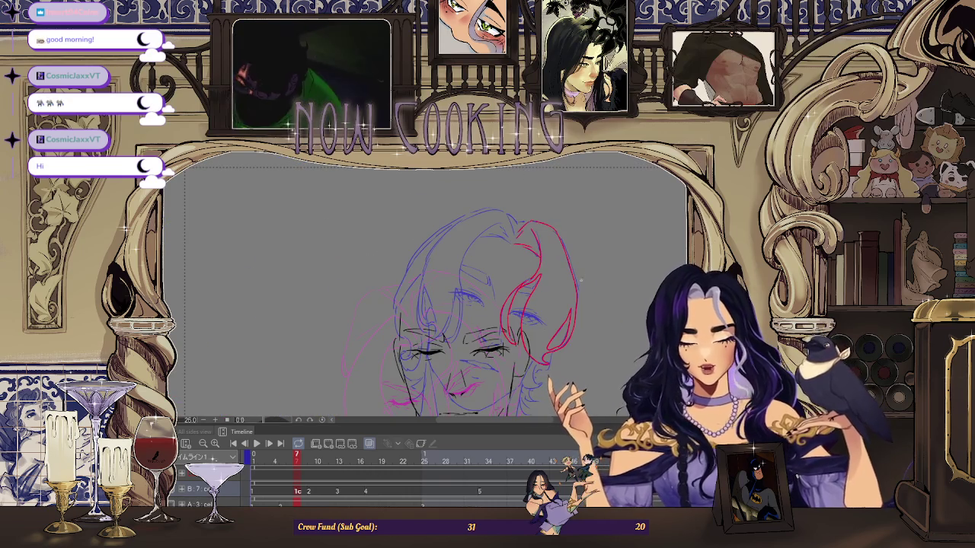
scroll(523, 251, "up", 1)
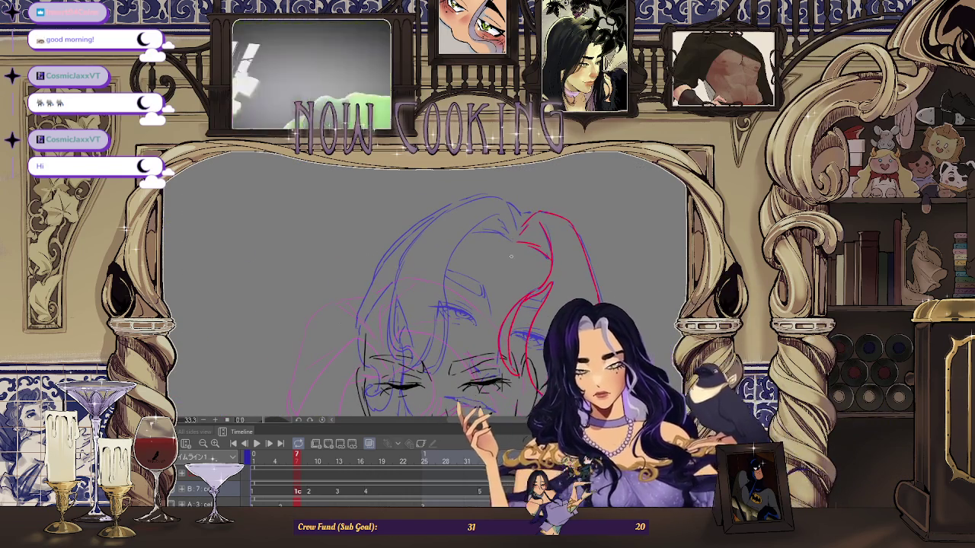
scroll(530, 225, "up", 2)
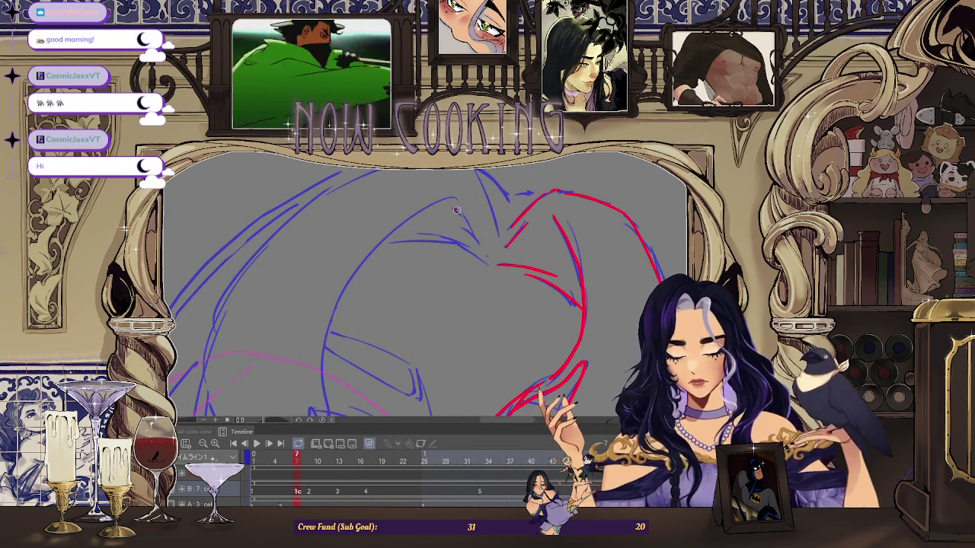
scroll(495, 240, "up", 1)
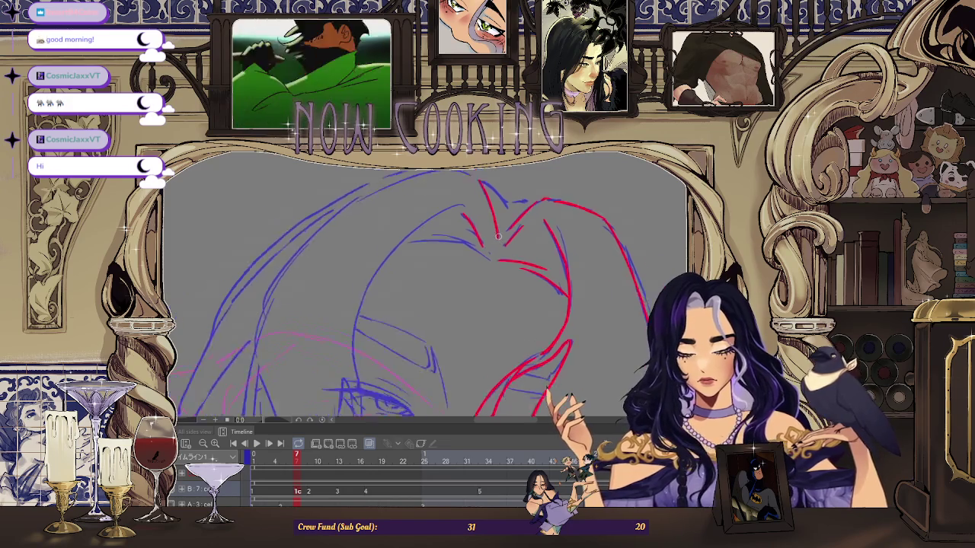
scroll(472, 215, "down", 1)
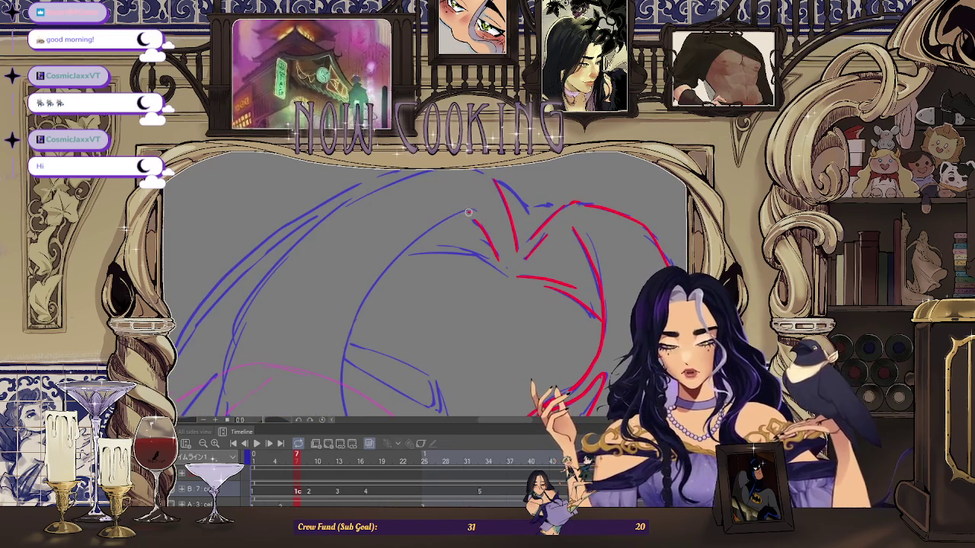
left_click_drag(474, 211, 448, 219)
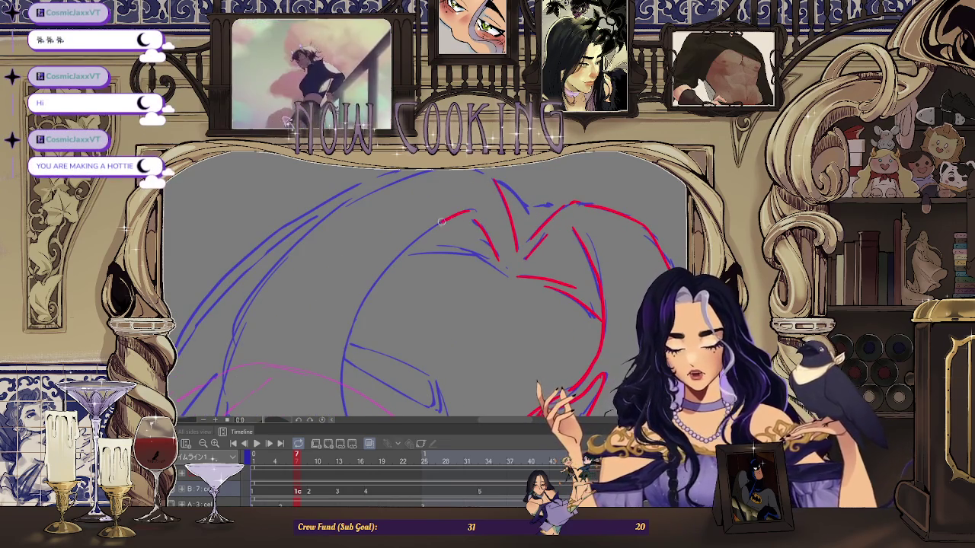
scroll(470, 240, "down", 1)
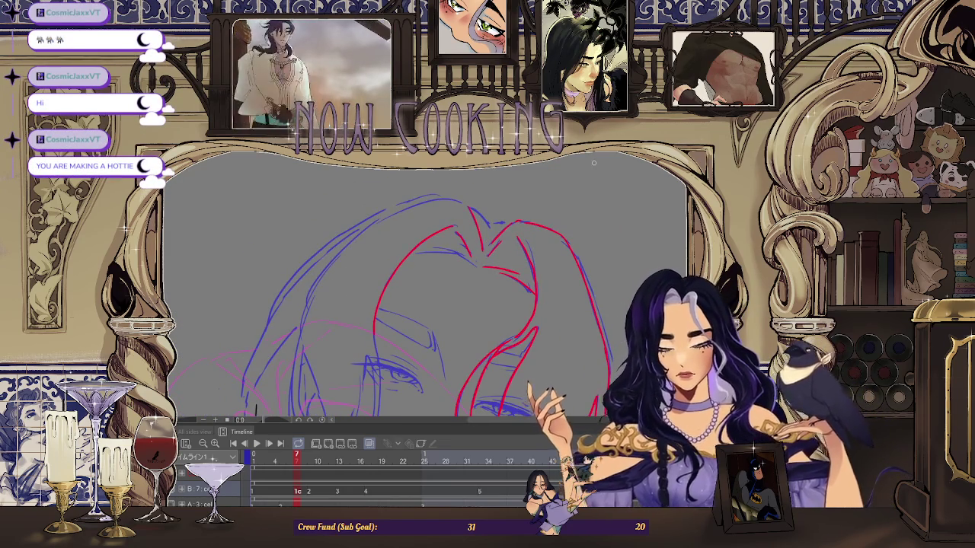
scroll(427, 285, "up", 2)
scroll(411, 219, "up", 2)
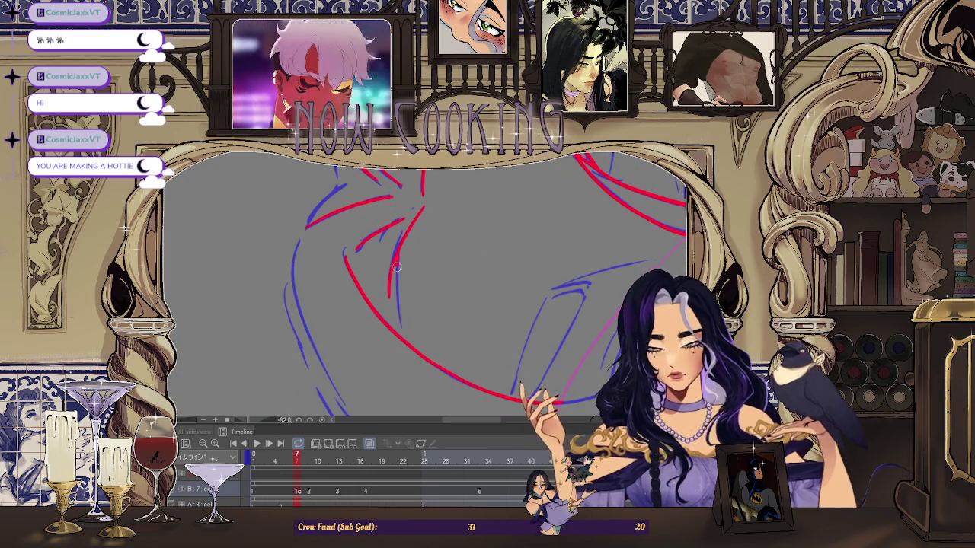
scroll(404, 311, "down", 2)
scroll(411, 320, "up", 2)
Undo the stray red branch stroke in the hair sketch
scroll(416, 330, "up", 1)
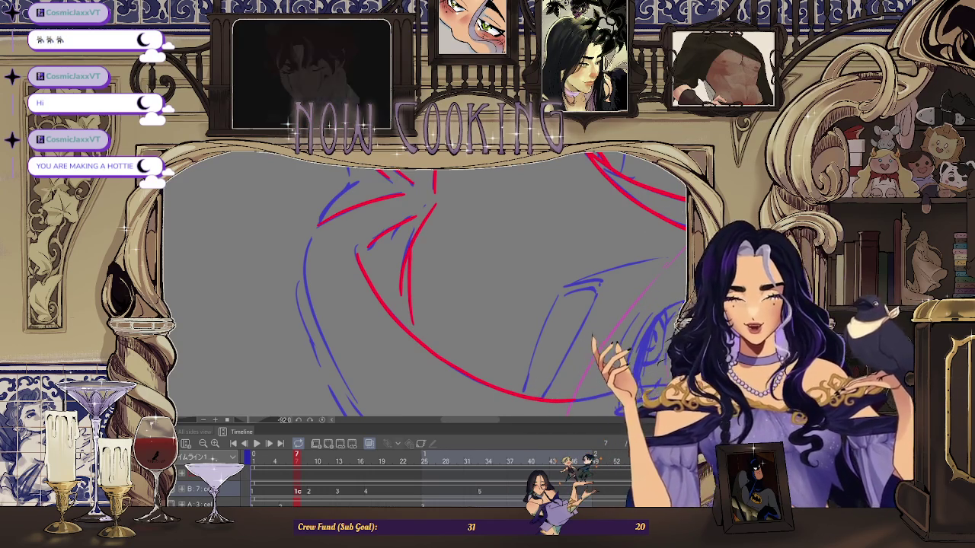
scroll(516, 269, "down", 2)
scroll(516, 269, "down", 3)
scroll(516, 268, "up", 1)
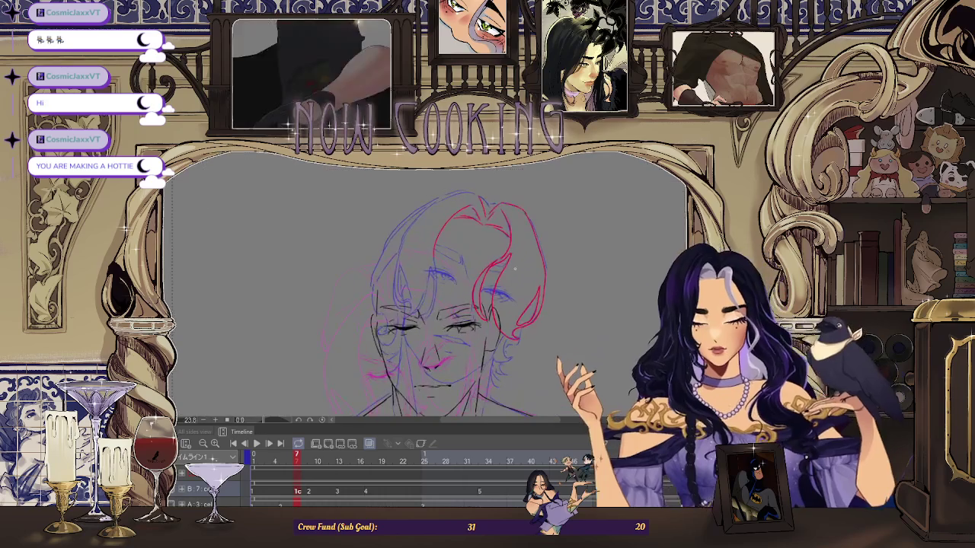
scroll(516, 268, "up", 2)
scroll(391, 237, "up", 2)
scroll(390, 237, "up", 1)
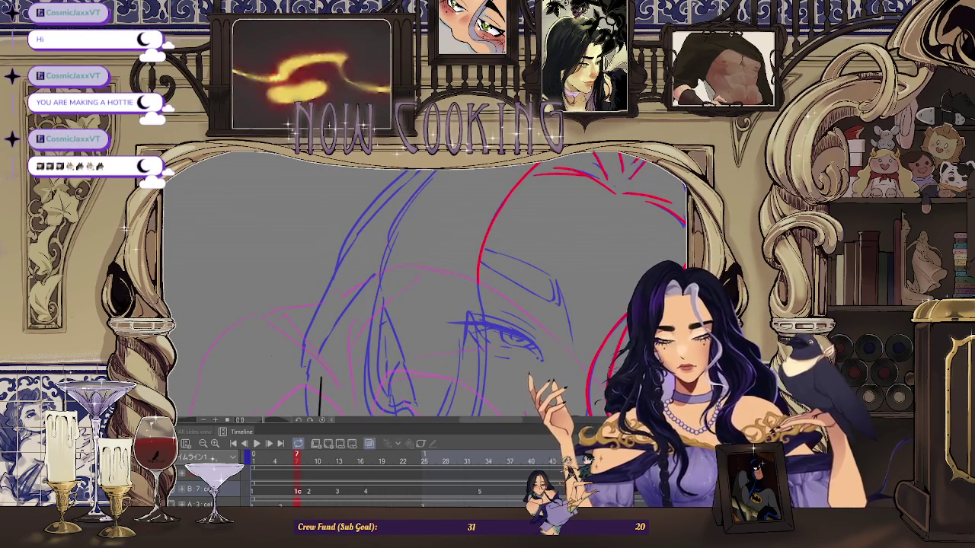
scroll(366, 365, "down", 2)
scroll(365, 305, "up", 2)
scroll(364, 253, "up", 1)
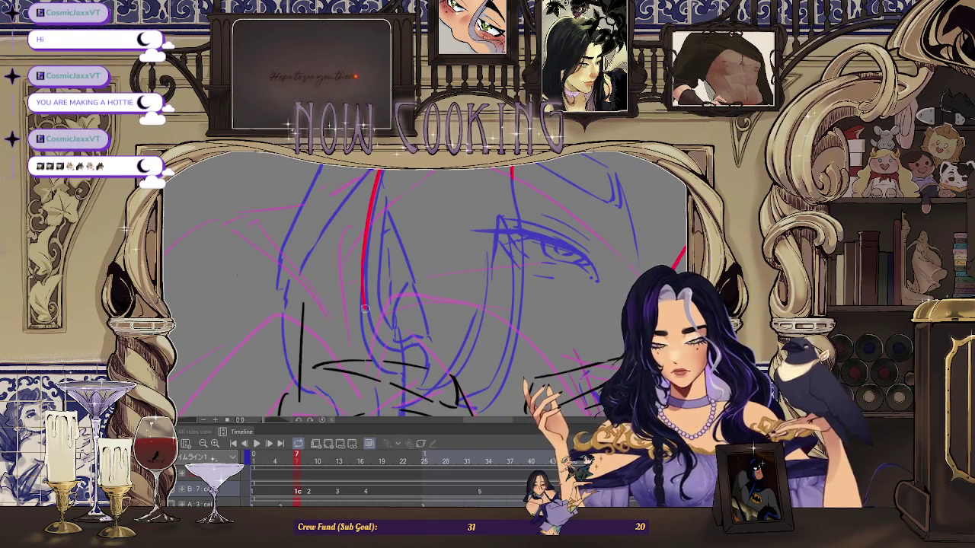
scroll(419, 239, "up", 1)
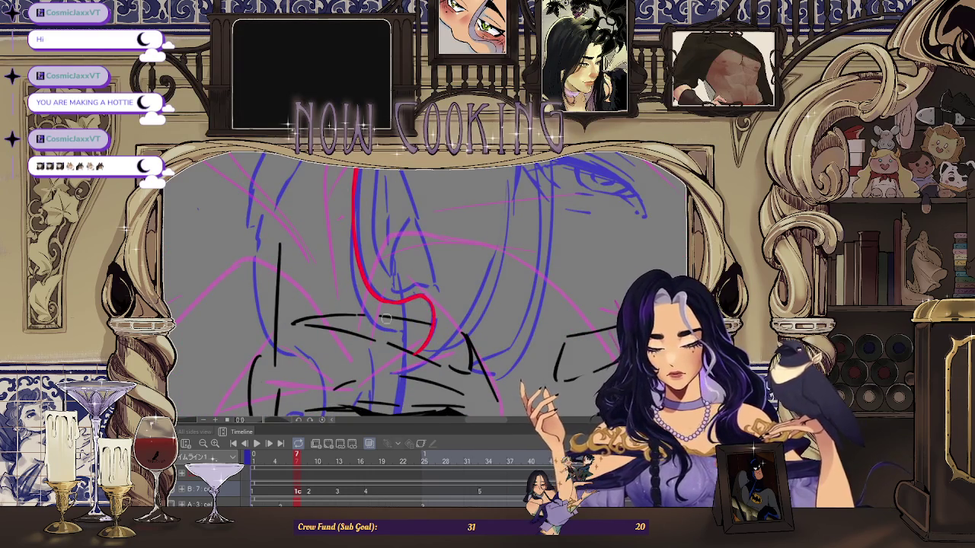
scroll(390, 336, "down", 2)
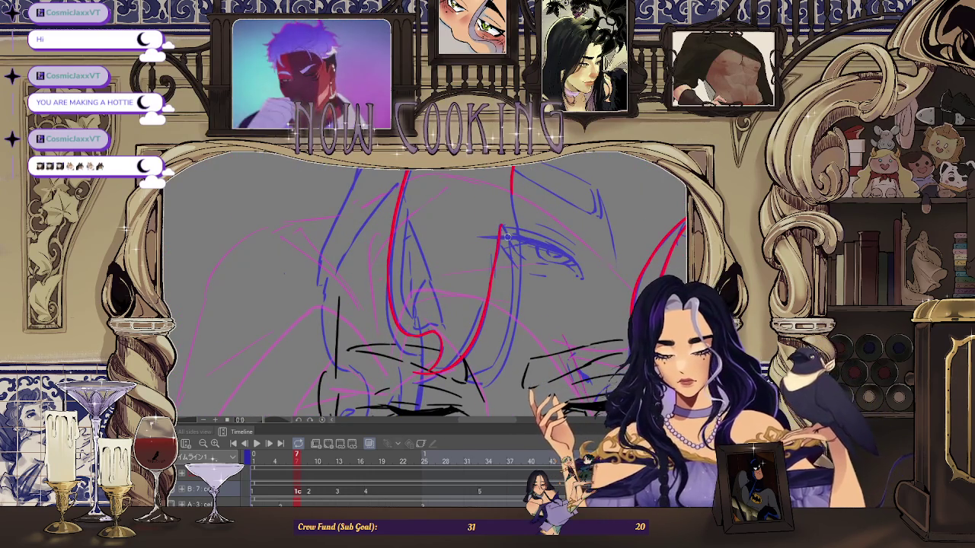
key("ctrl+z")
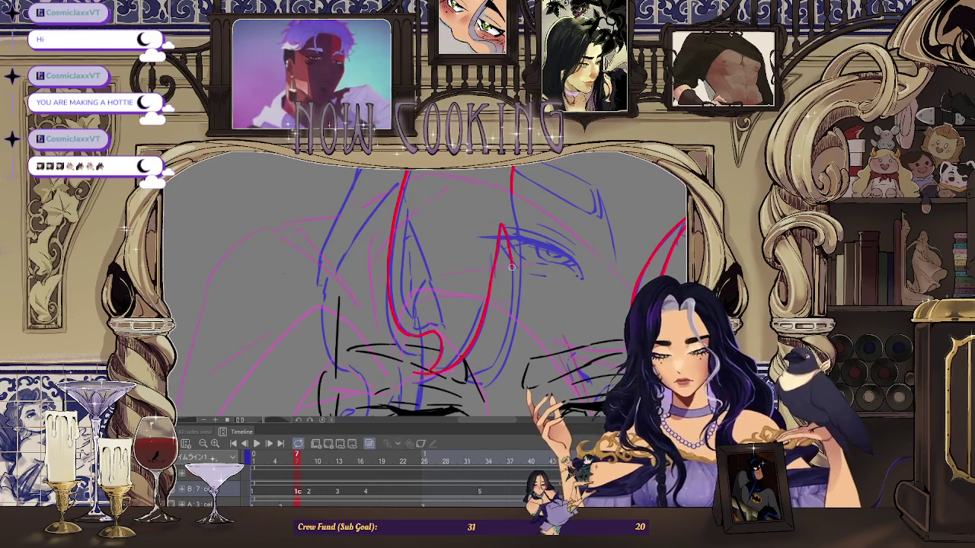
Erase the upper part of the long red stroke, then move the red hair down-left
left_click_drag(508, 323, 493, 332)
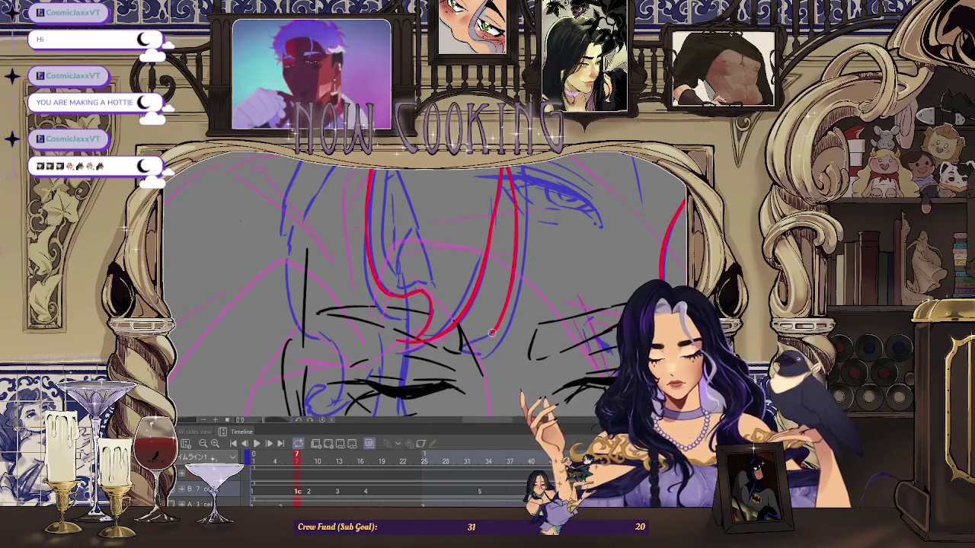
left_click_drag(518, 279, 510, 189)
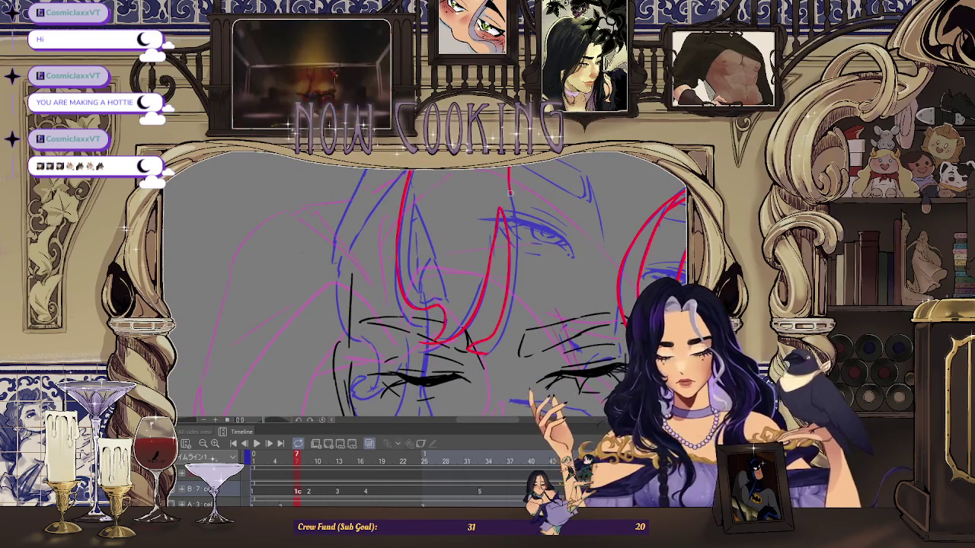
left_click_drag(503, 320, 513, 299)
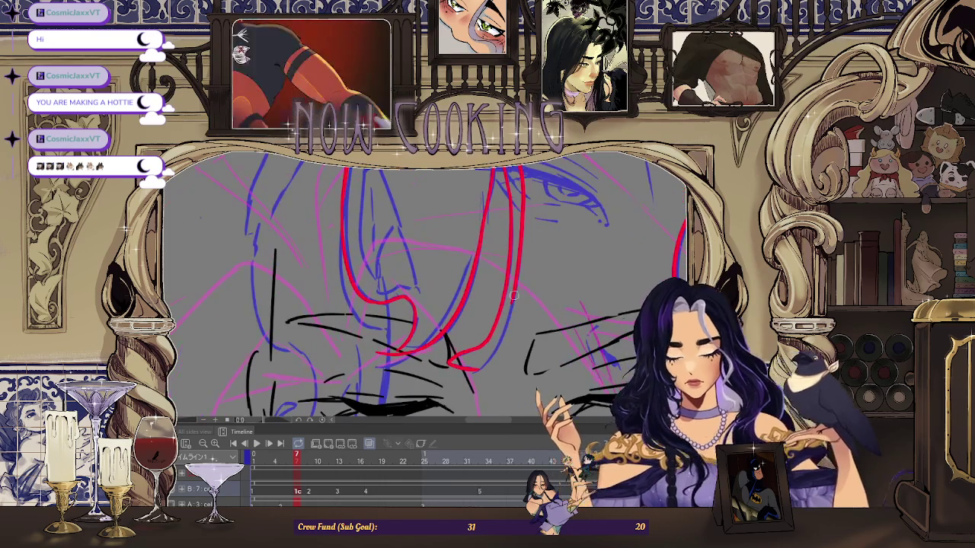
scroll(475, 368, "up", 2)
scroll(442, 320, "up", 1)
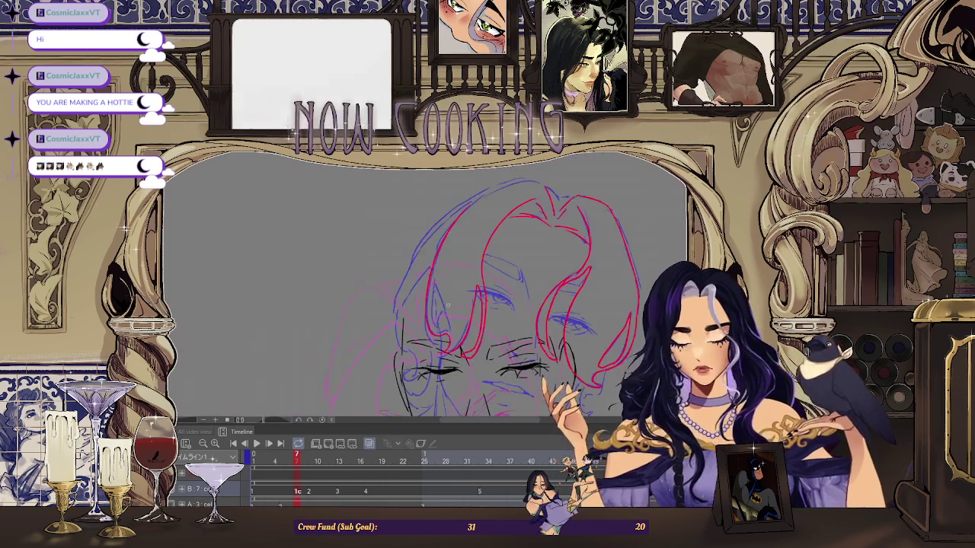
scroll(418, 282, "up", 1)
scroll(395, 242, "up", 2)
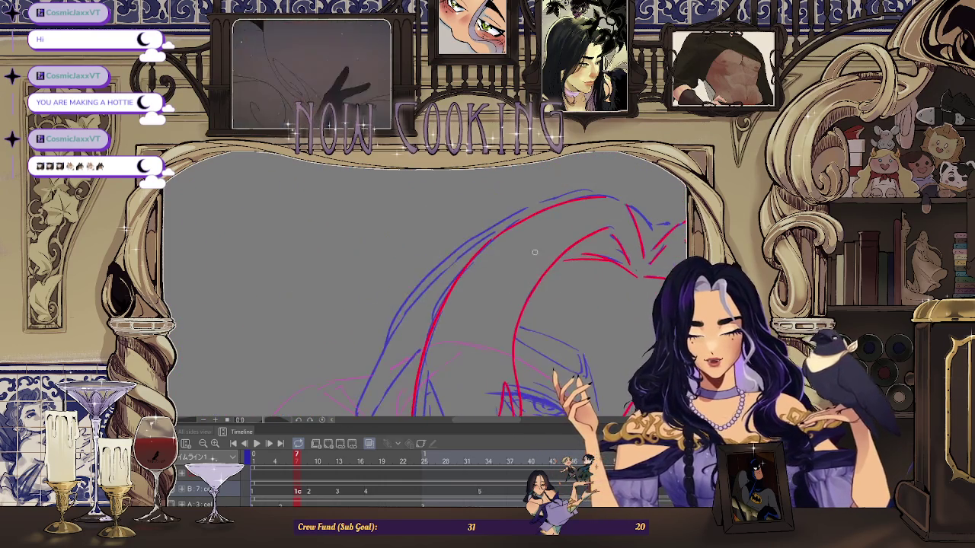
left_click_drag(630, 205, 610, 200)
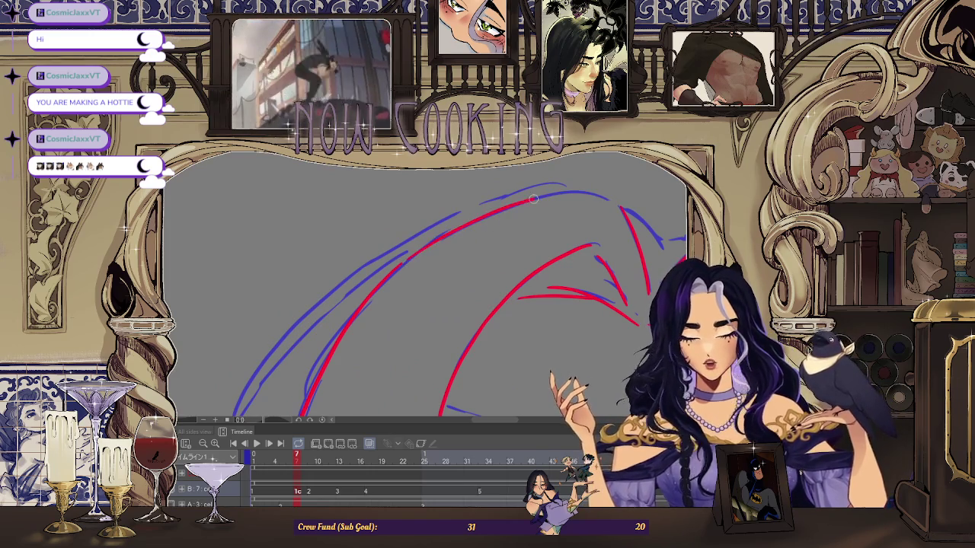
left_click_drag(602, 203, 406, 260)
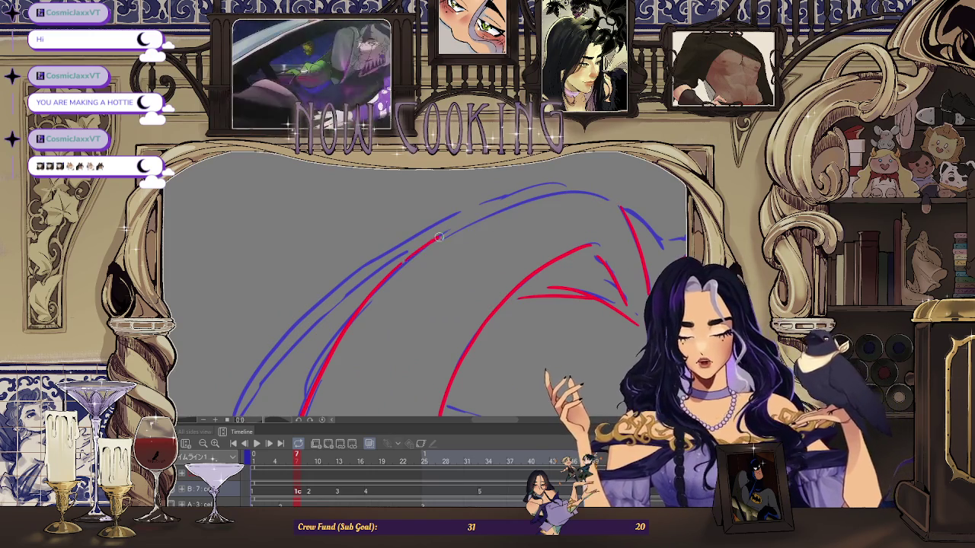
scroll(615, 204, "down", 5)
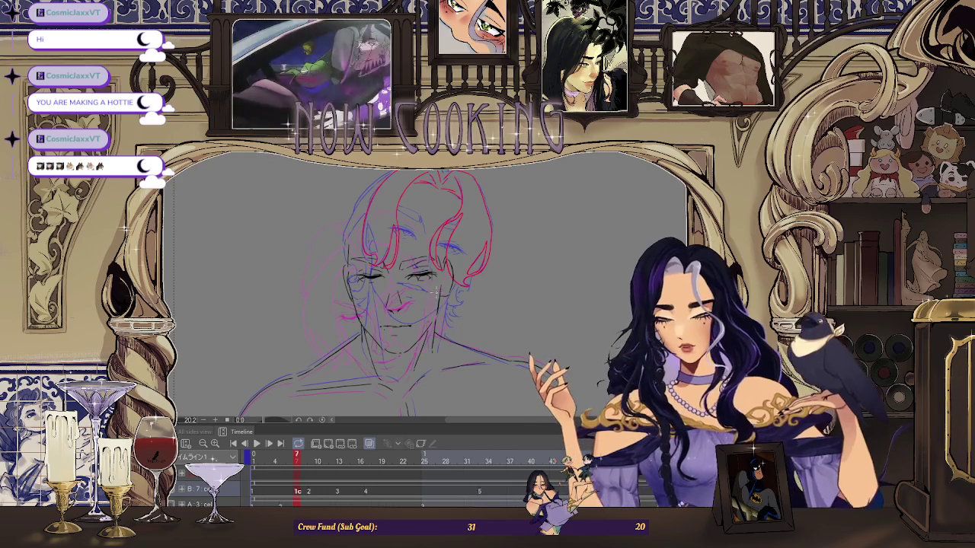
key("ctrl+t")
left_click_drag(465, 232, 385, 311)
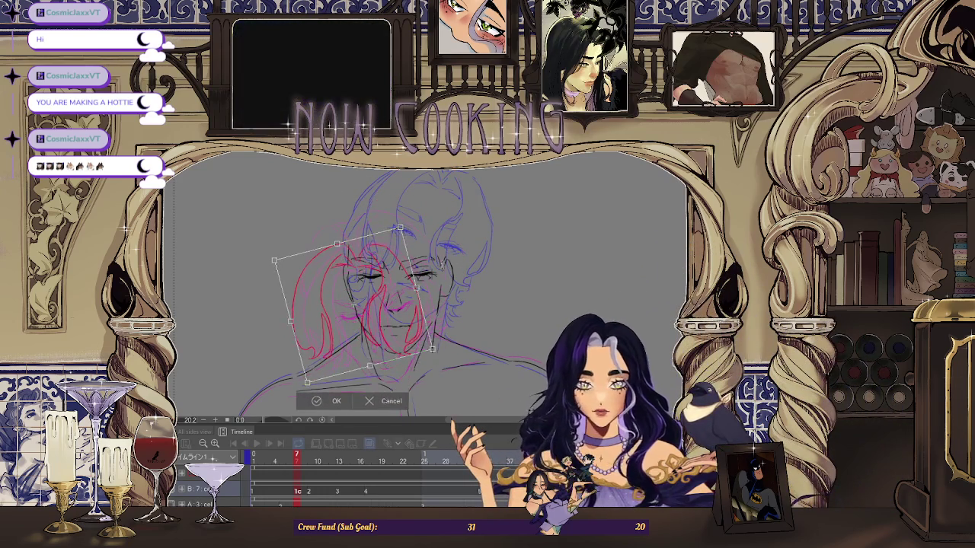
Rotate the red hair rough flatter, nudge it up over the face, and commit the transform
scroll(386, 311, "up", 2)
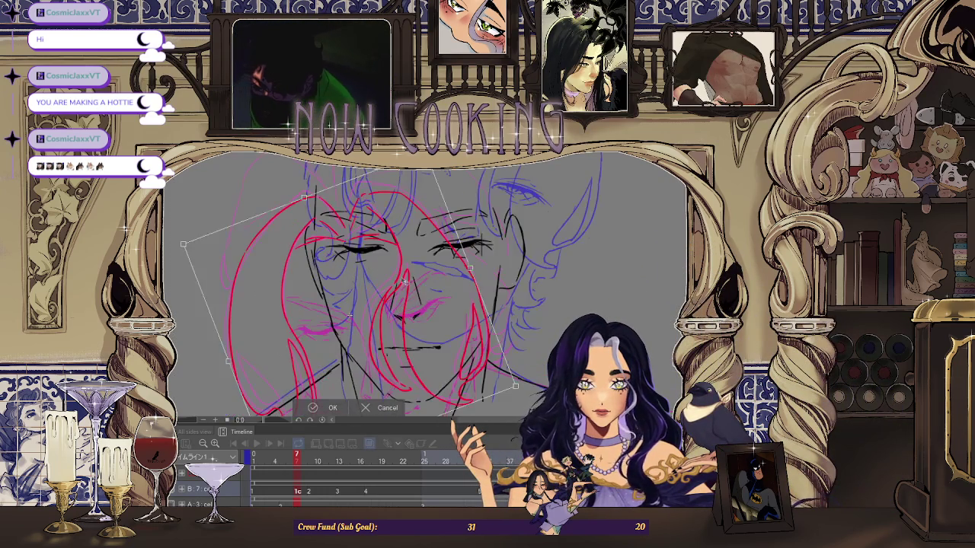
scroll(385, 310, "up", 2)
left_click_drag(415, 276, 429, 277)
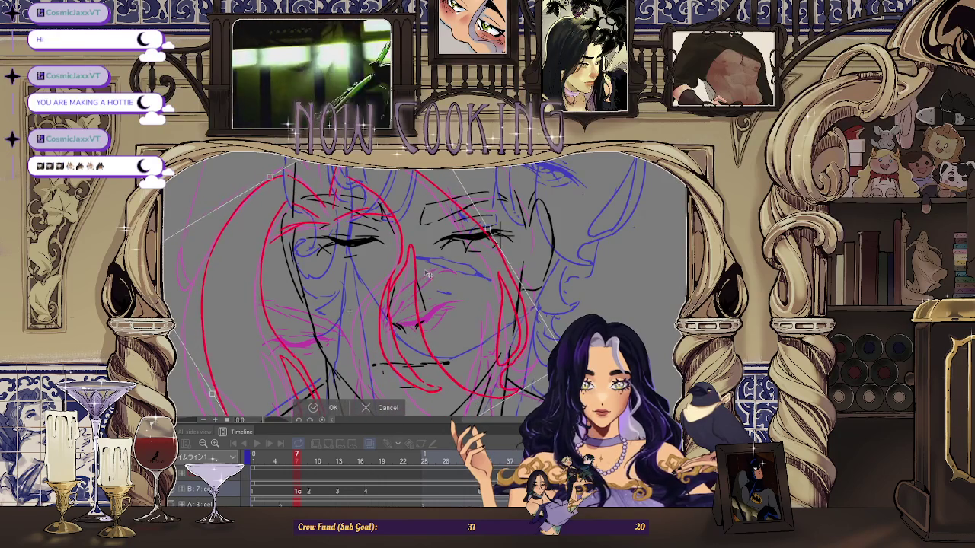
scroll(429, 276, "down", 4)
mouse_move(498, 238)
left_mouse_down()
mouse_move(448, 287)
mouse_move(450, 270)
mouse_move(420, 280)
mouse_move(503, 190)
mouse_move(463, 238)
left_mouse_up()
left_click_drag(520, 207, 518, 205)
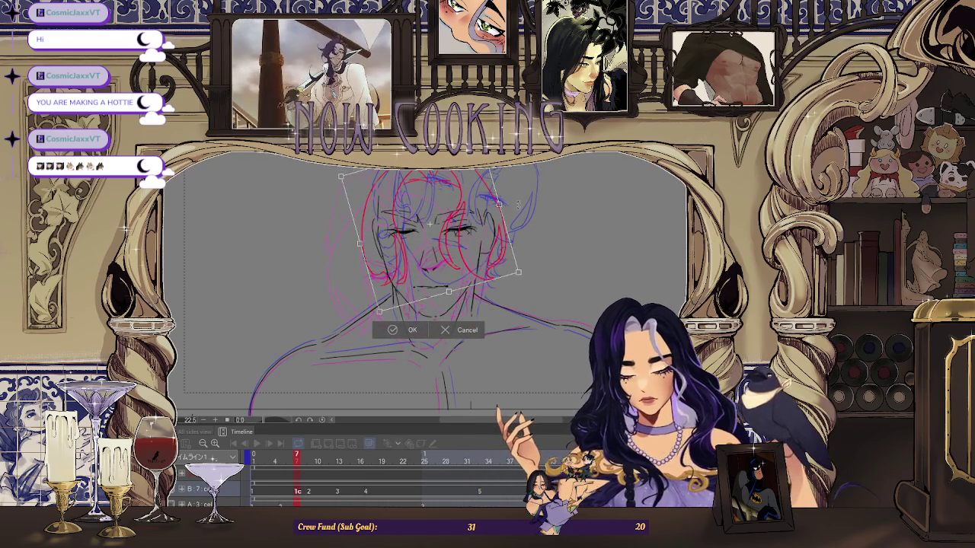
scroll(470, 251, "down", 1)
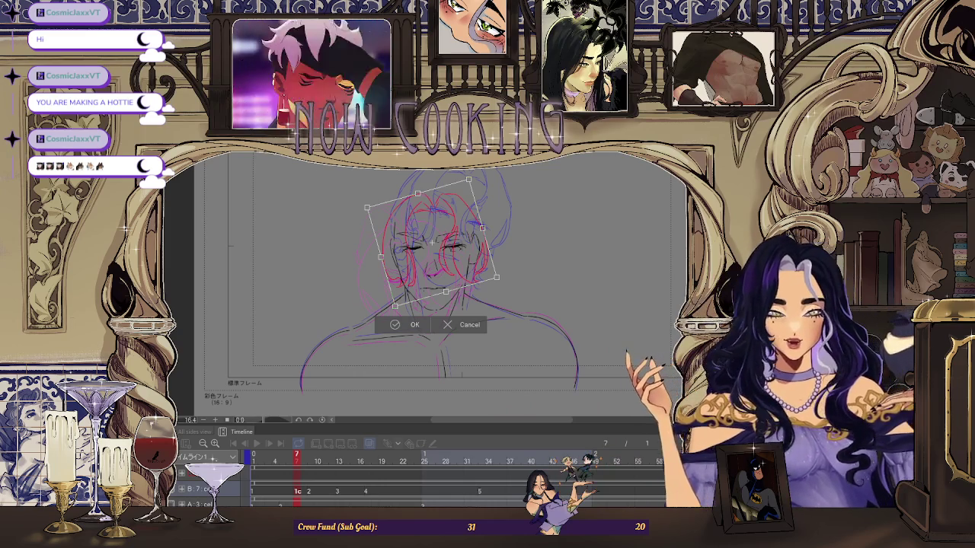
scroll(438, 304, "down", 1)
scroll(448, 277, "up", 2)
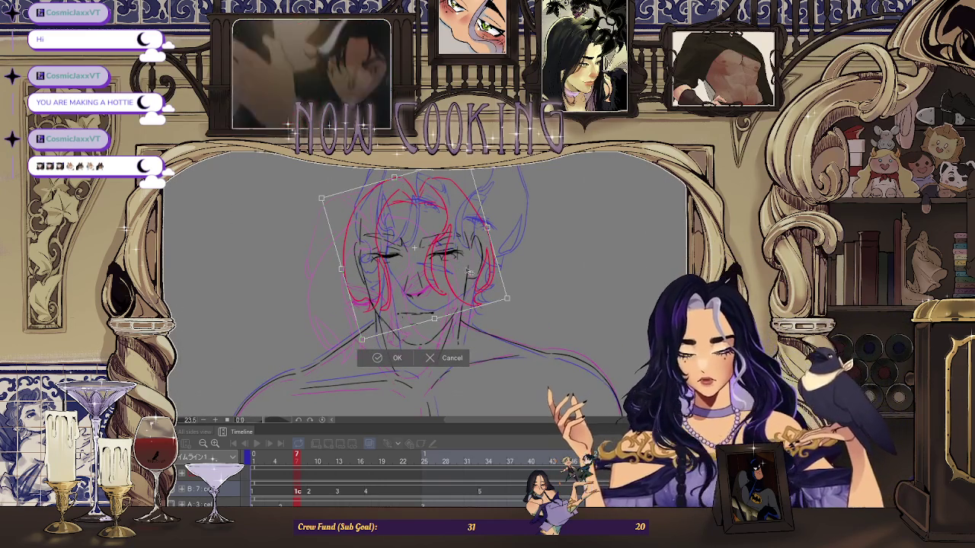
left_click_drag(454, 262, 454, 261)
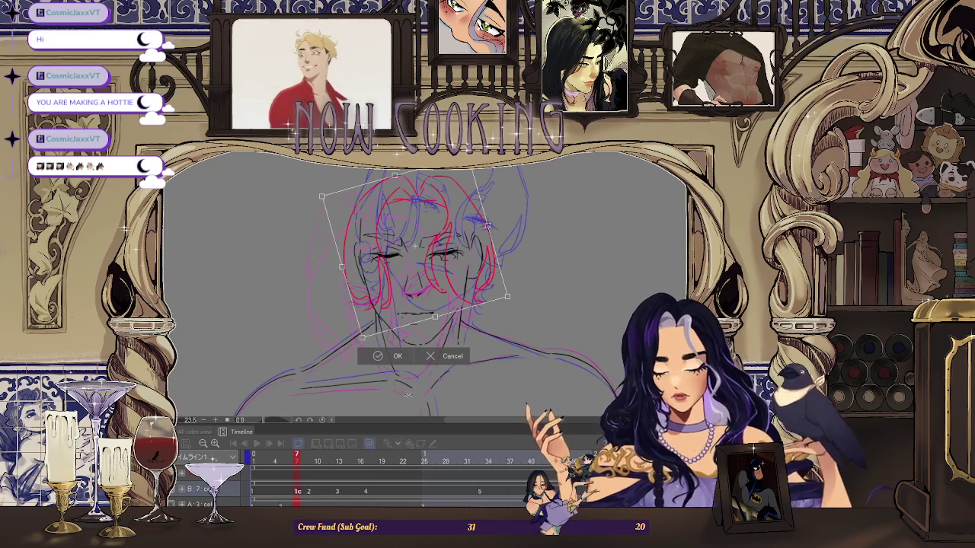
left_click(394, 361)
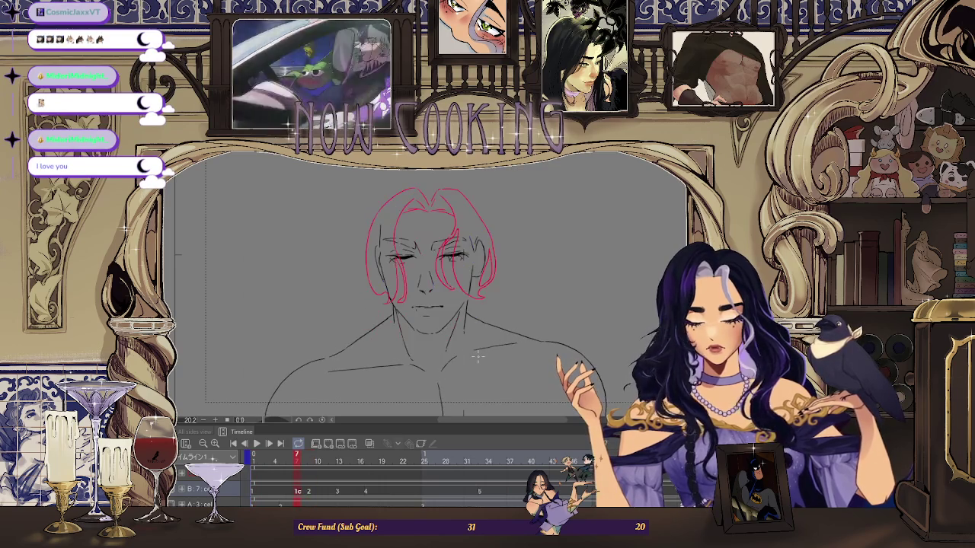
Transform the red hair strokes twice, committing each adjustment
key("ctrl+t")
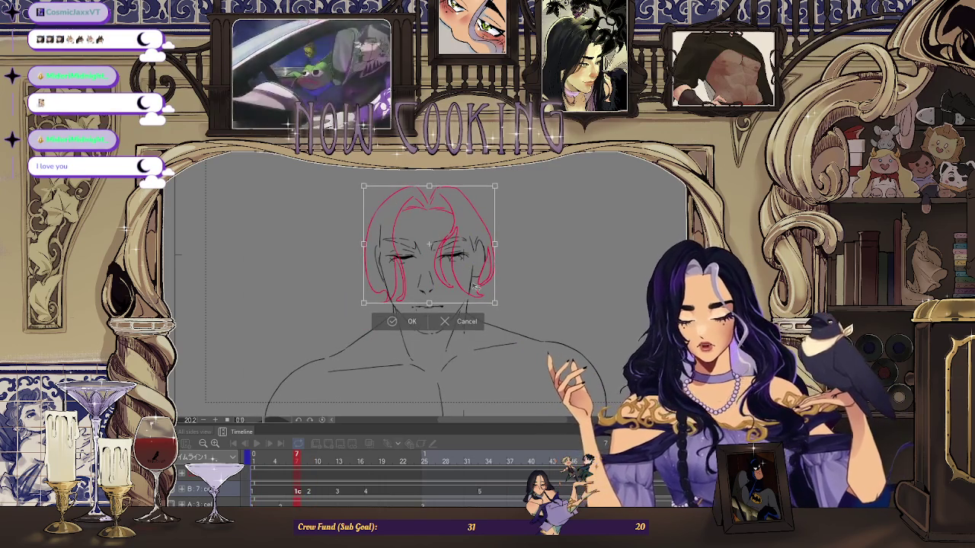
left_click(406, 325)
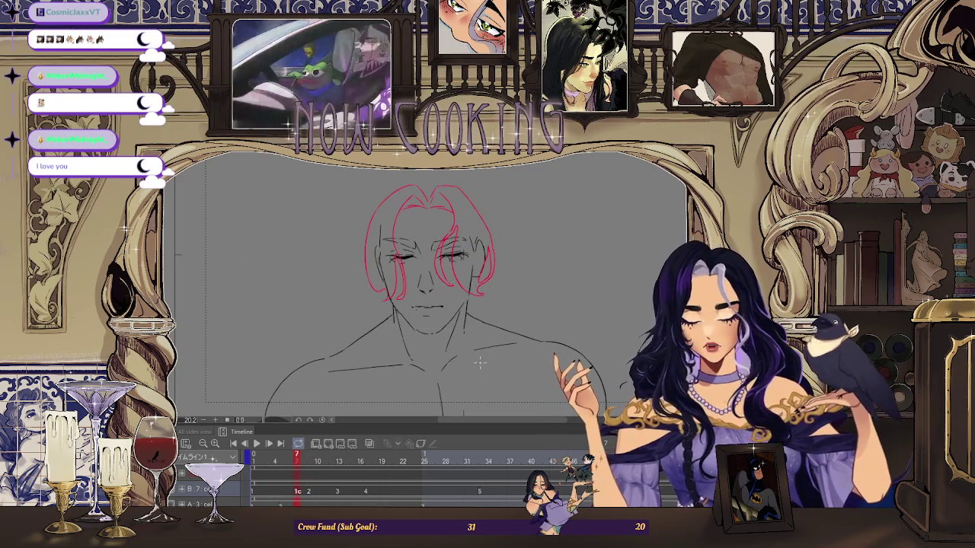
key("ctrl+t")
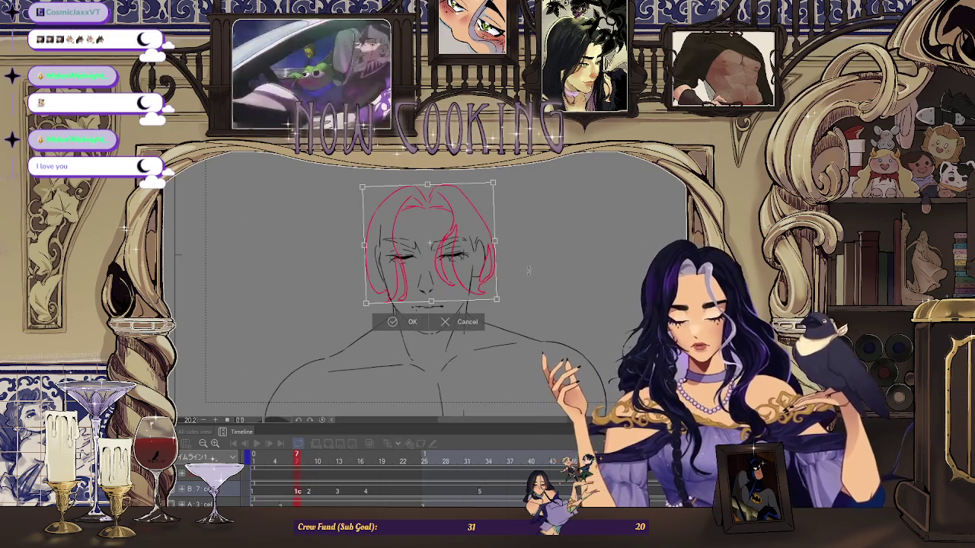
key("Return")
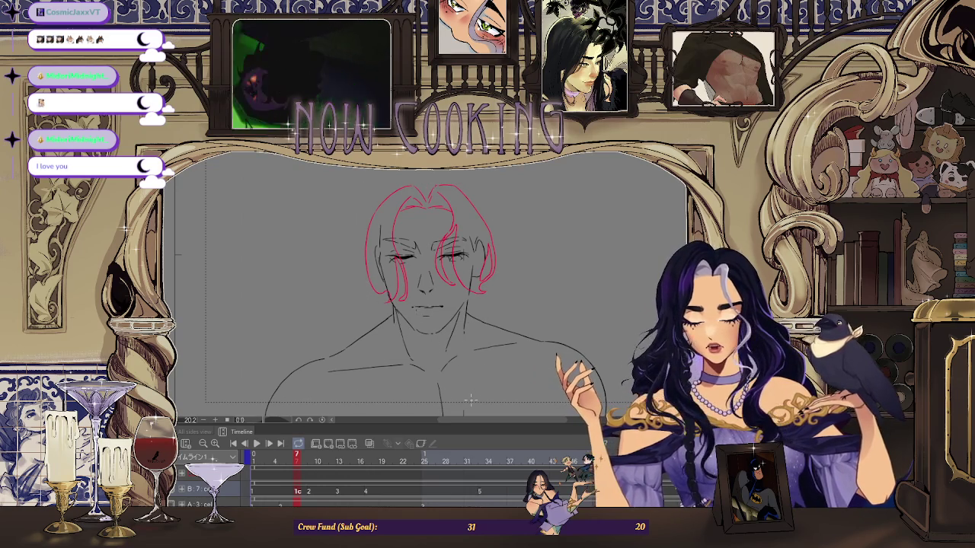
Flip between animation frames to check the motion, ending on frame 9
key("Right")
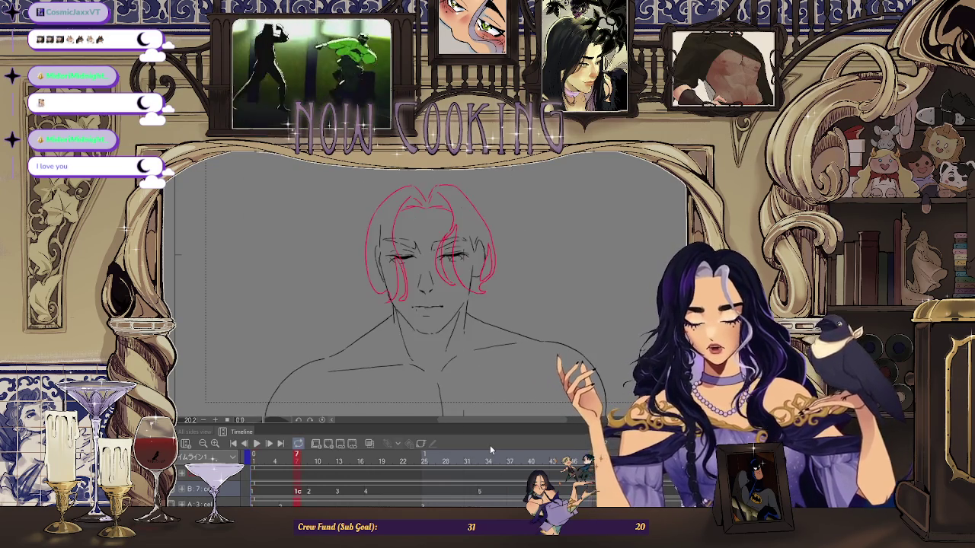
key("Left")
key("Left")
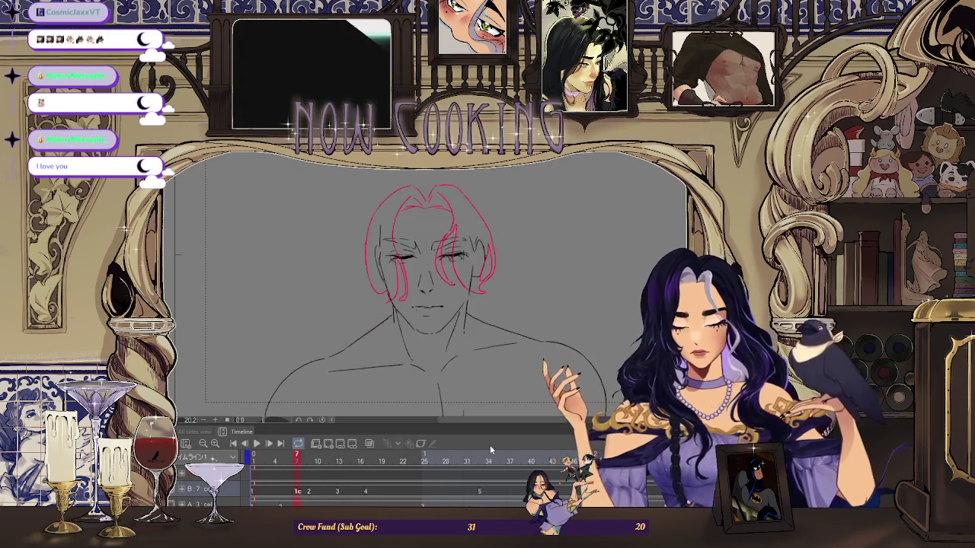
key("Right")
key("Right")
key("Left")
key("Left")
key("Right")
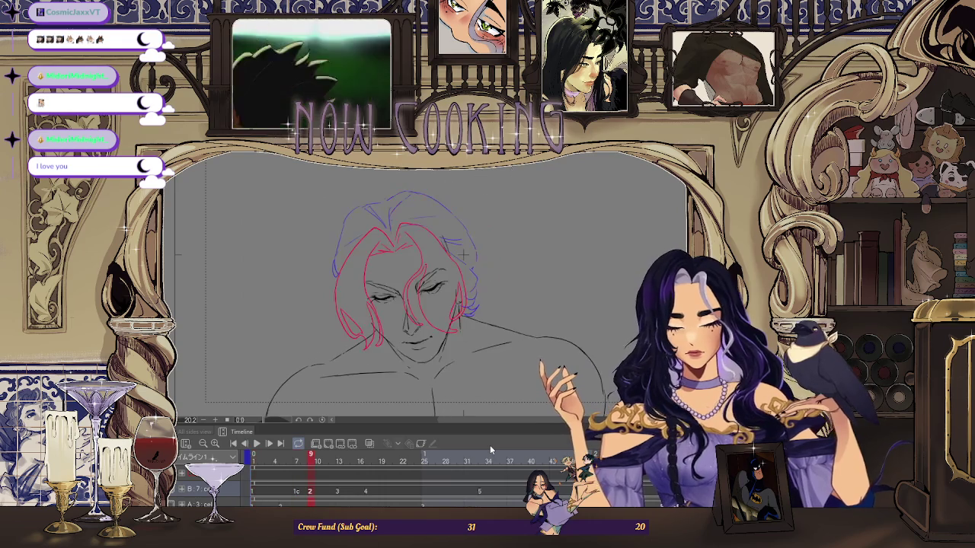
key("Right")
key("Left")
key("Left")
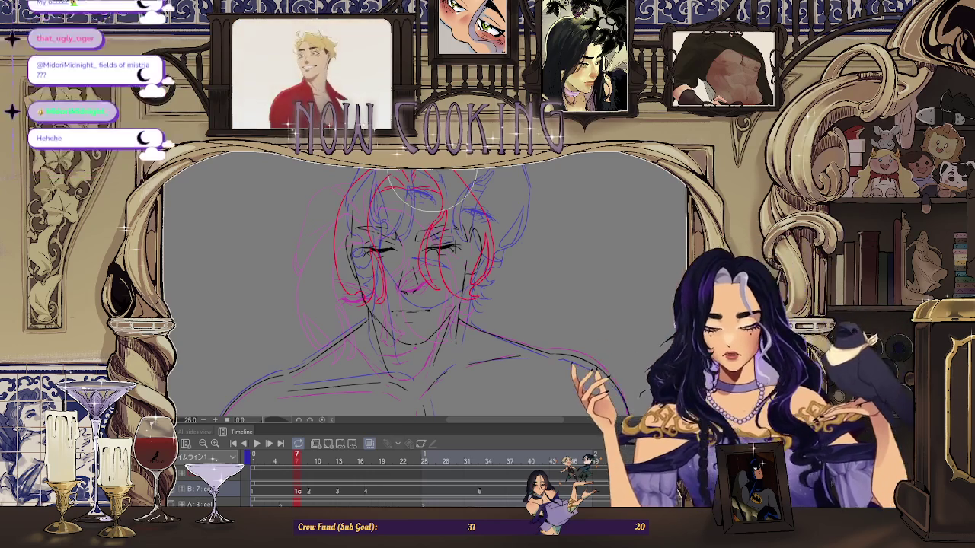
Zoom out on frame 7 with the blue neighbouring-frame sketches ghosted around the red hair
scroll(430, 270, "down", 2)
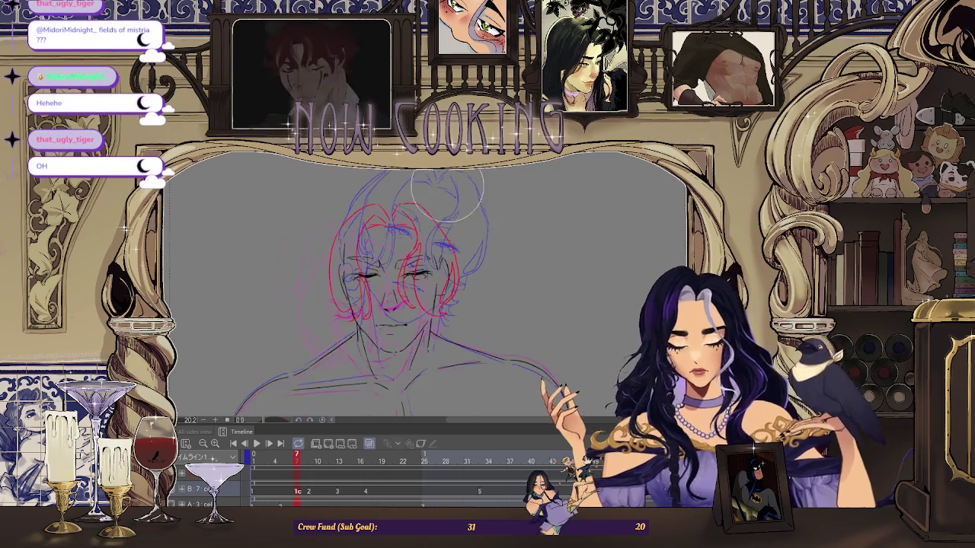
Toggle onion skin and flip between frames 7 and 9, returning to frame 7
scroll(463, 194, "down", 3)
left_click(369, 444)
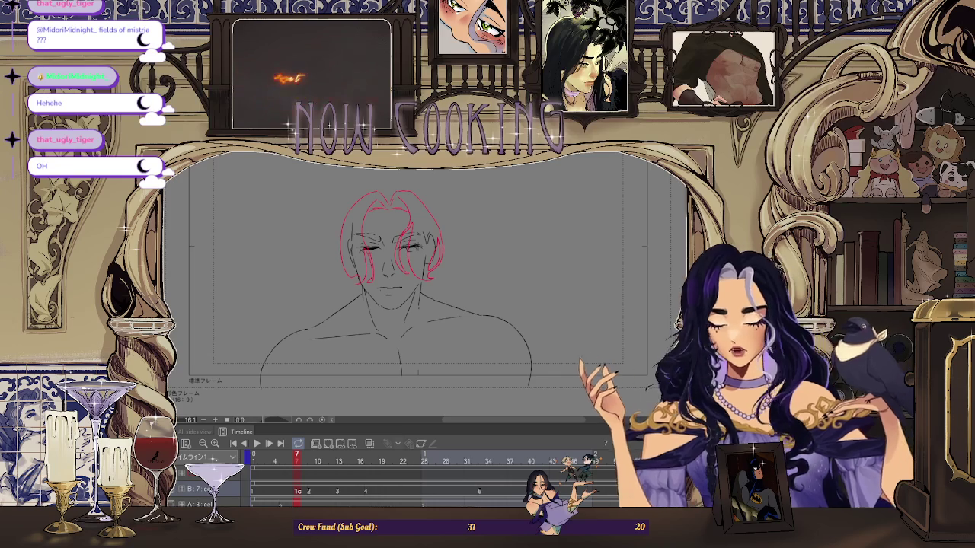
left_click(370, 443)
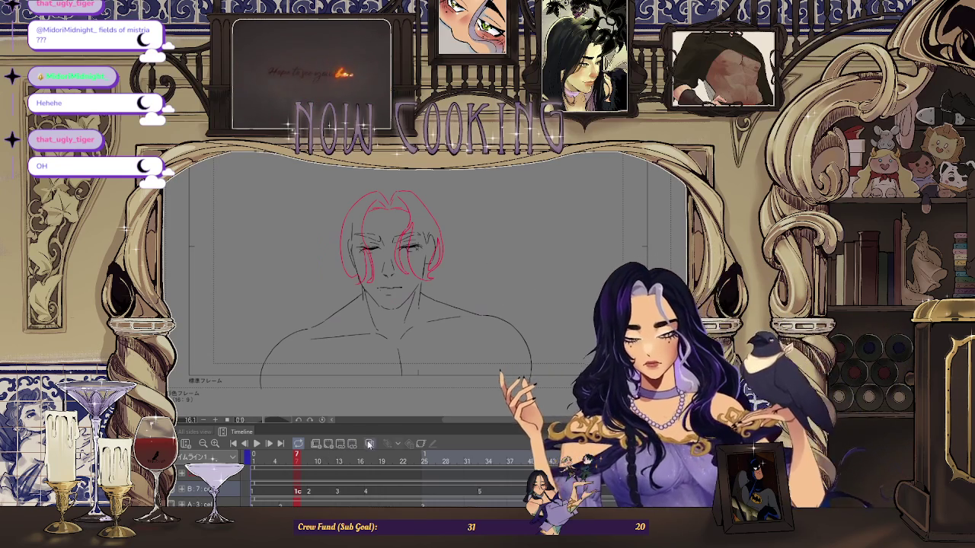
key("Right")
key("Left")
key("Right")
key("Left")
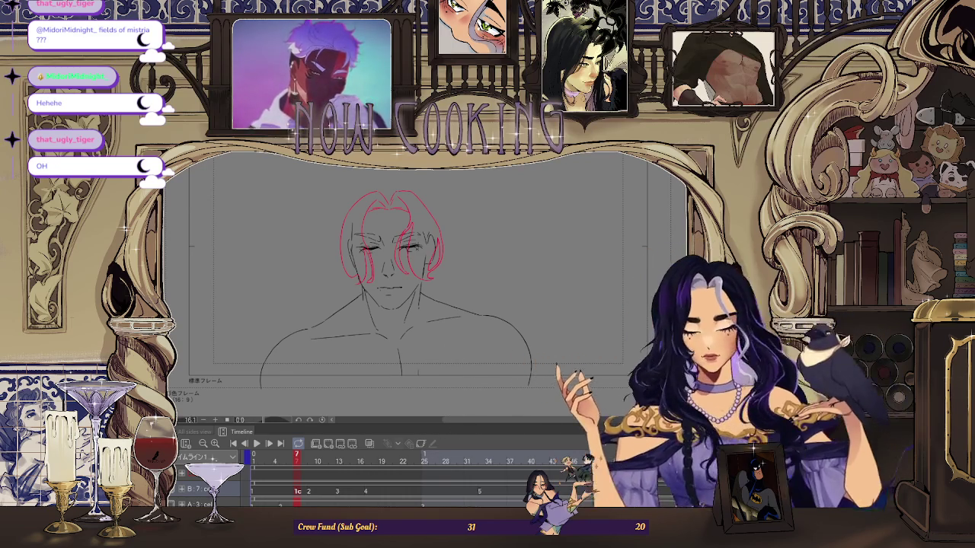
Zoom in and out on frame 7 to inspect the red hair over the closed-eyed face
scroll(383, 217, "up", 2)
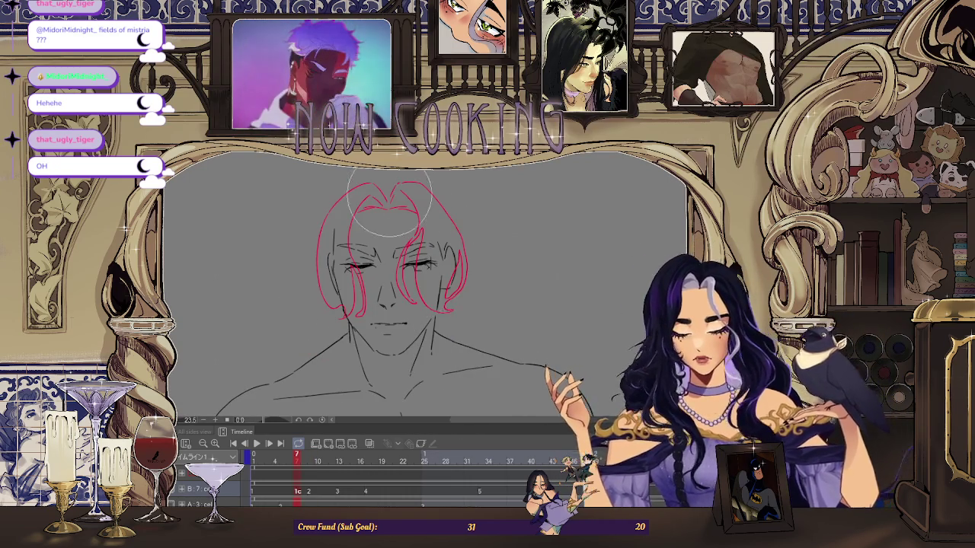
scroll(391, 202, "up", 3)
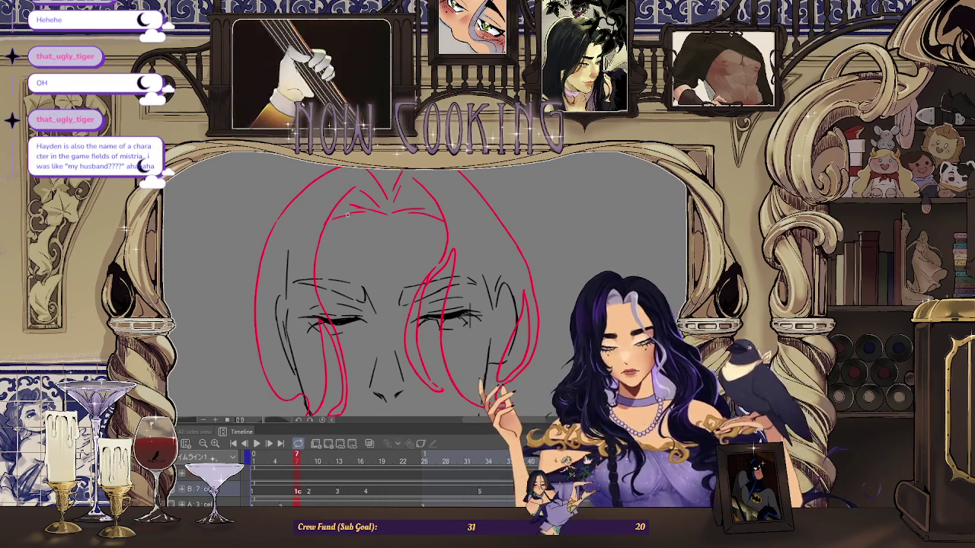
scroll(346, 215, "down", 1)
scroll(544, 312, "down", 2)
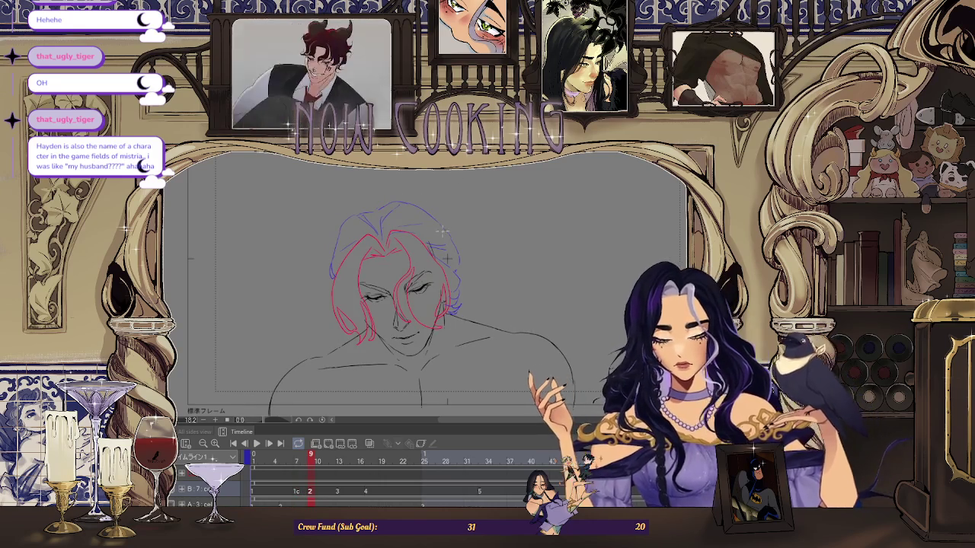
scroll(404, 226, "up", 3)
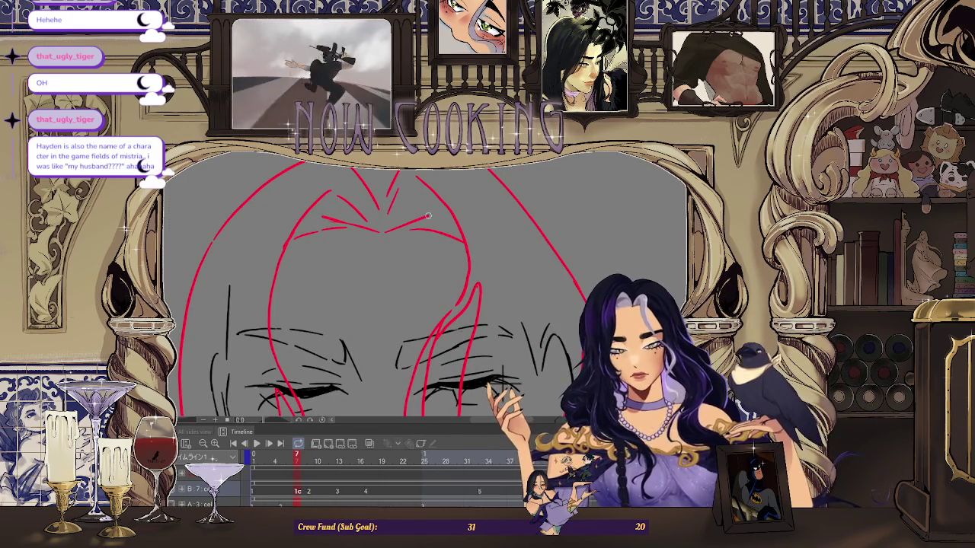
scroll(415, 229, "down", 2)
scroll(438, 222, "down", 1)
scroll(594, 316, "down", 1)
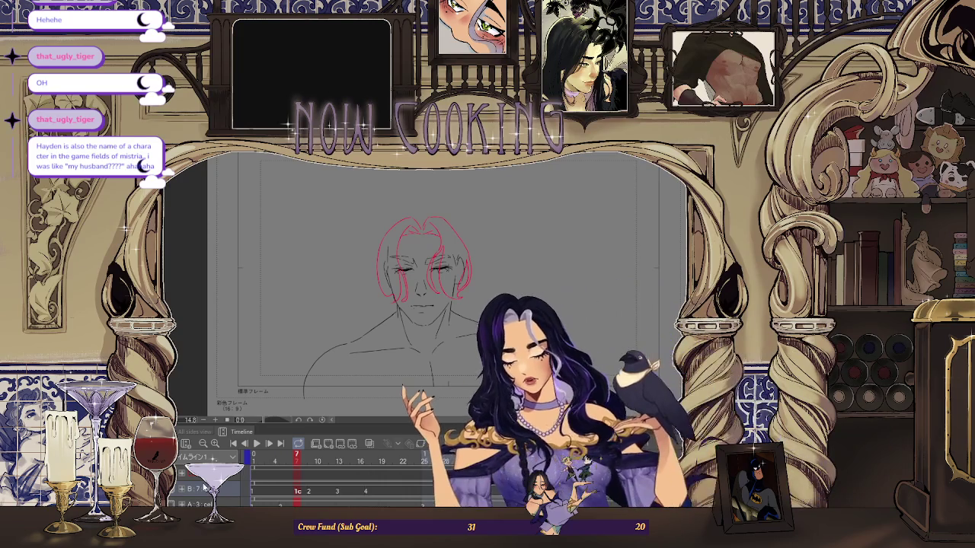
scroll(472, 227, "up", 2)
scroll(472, 227, "up", 1)
scroll(533, 244, "up", 4)
scroll(609, 259, "up", 2)
scroll(610, 259, "down", 4)
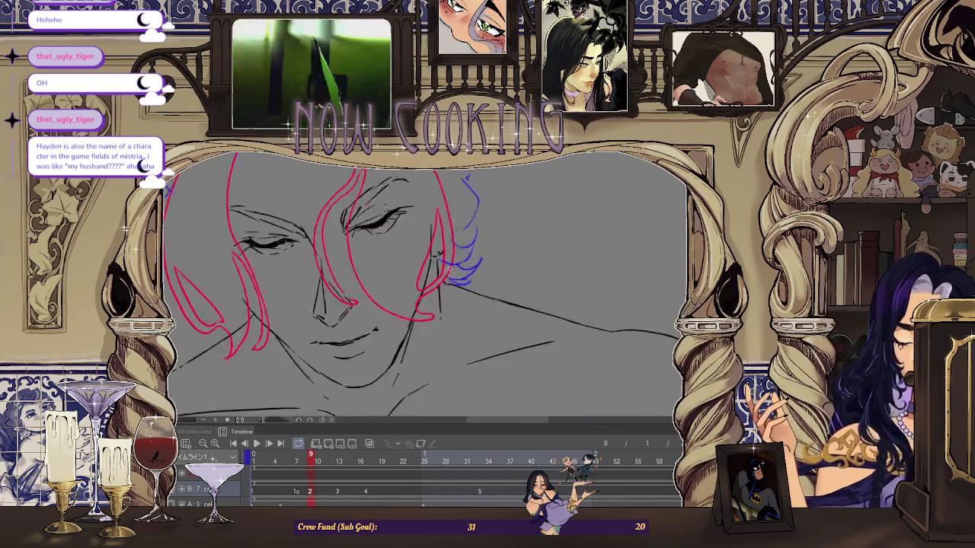
scroll(609, 259, "down", 3)
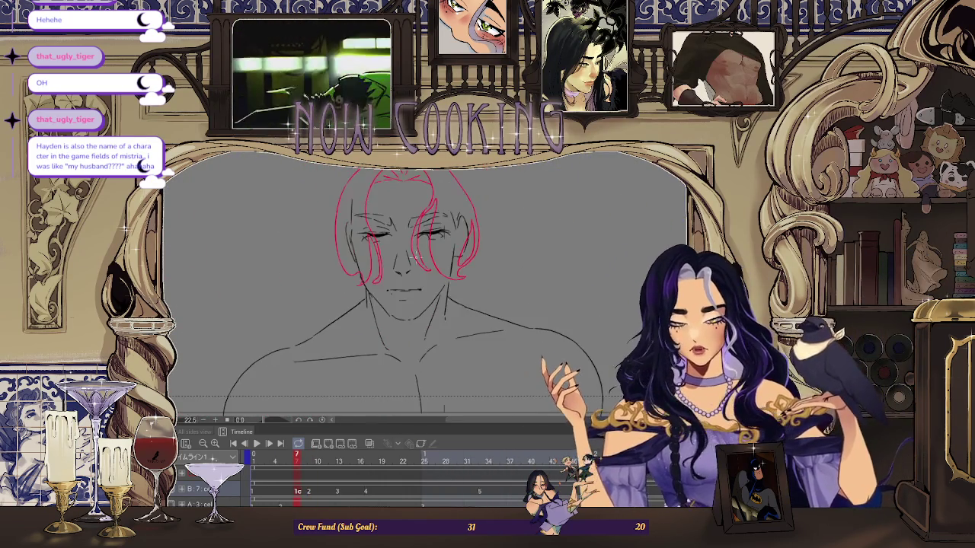
scroll(412, 288, "down", 3)
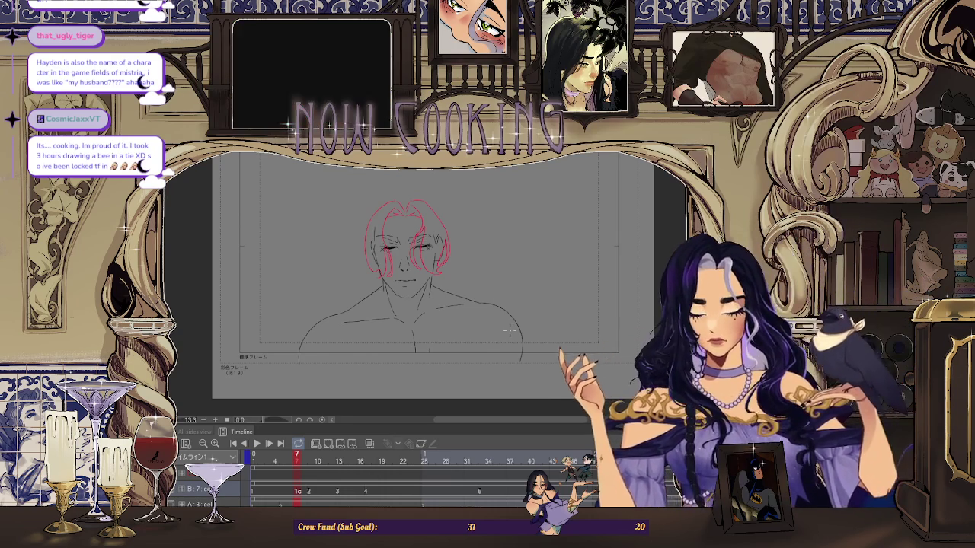
scroll(424, 187, "up", 3)
scroll(425, 186, "down", 2)
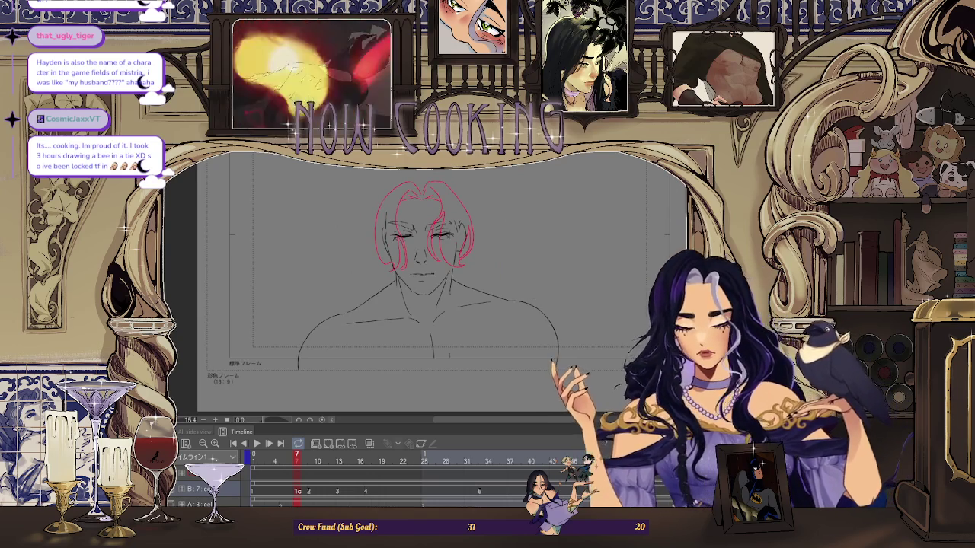
left_click(371, 440)
scroll(430, 183, "up", 2)
scroll(430, 183, "up", 1)
scroll(431, 182, "up", 1)
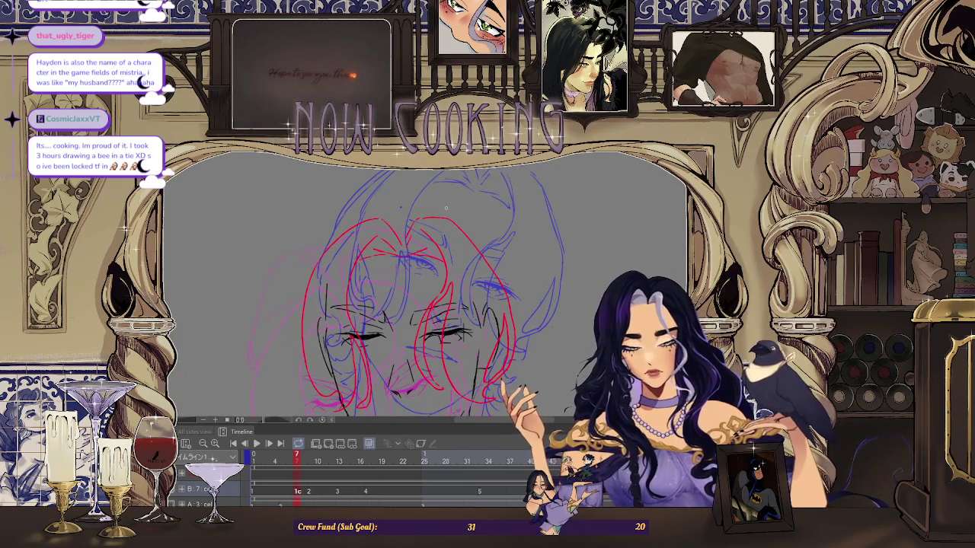
scroll(445, 205, "up", 1)
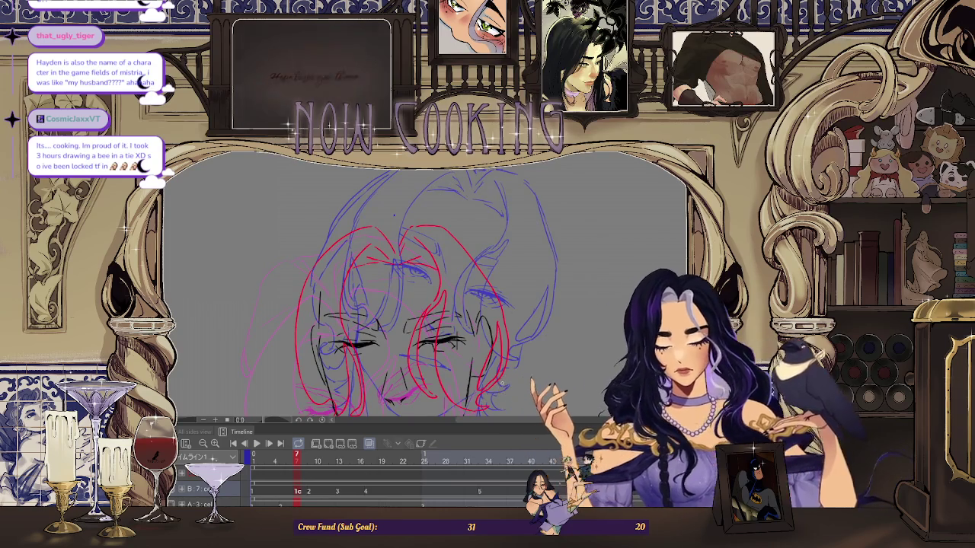
key("Right")
key("Left")
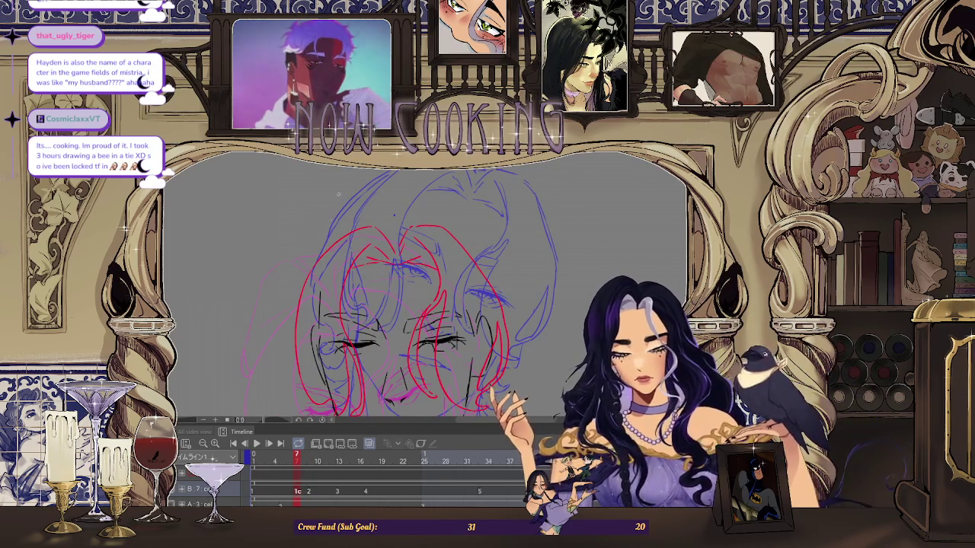
left_click_drag(329, 216, 358, 251)
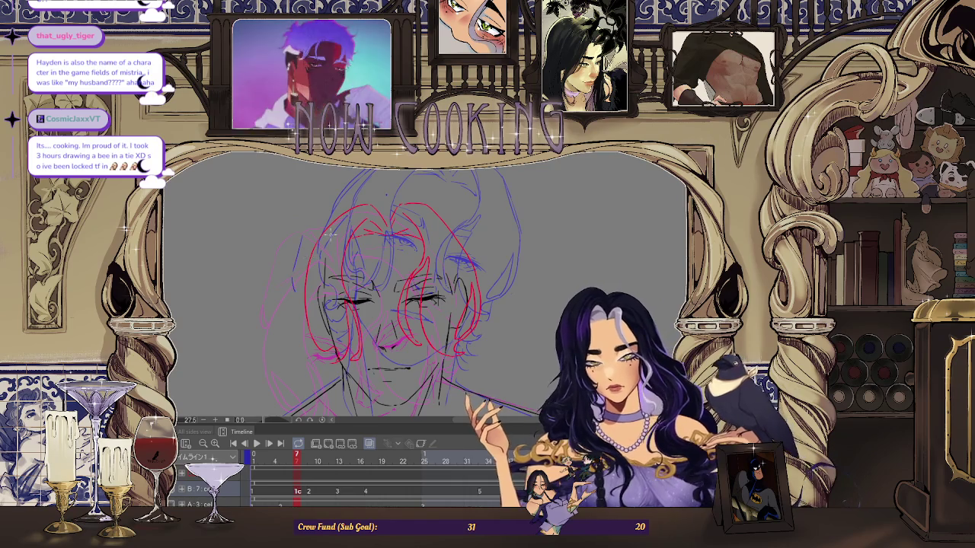
scroll(378, 233, "down", 2)
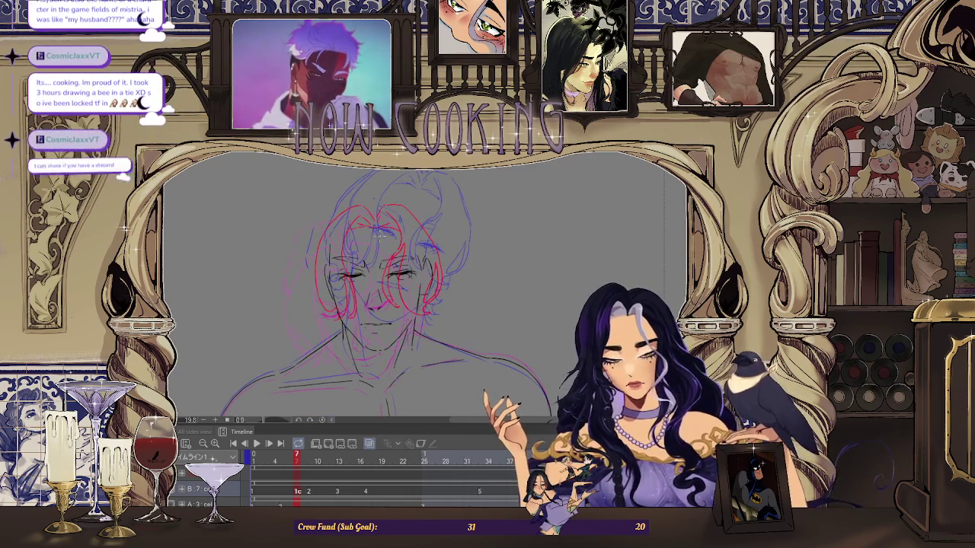
scroll(378, 233, "up", 2)
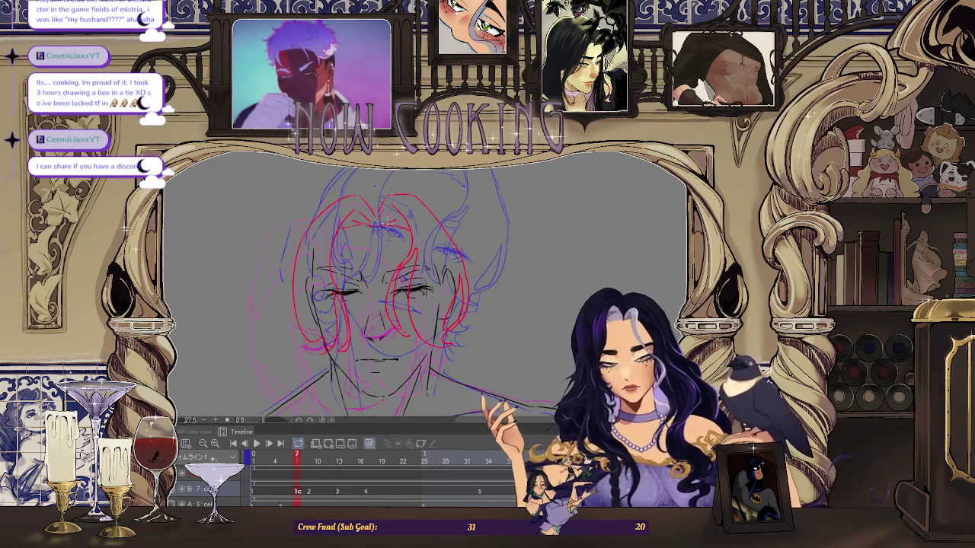
scroll(373, 178, "up", 1)
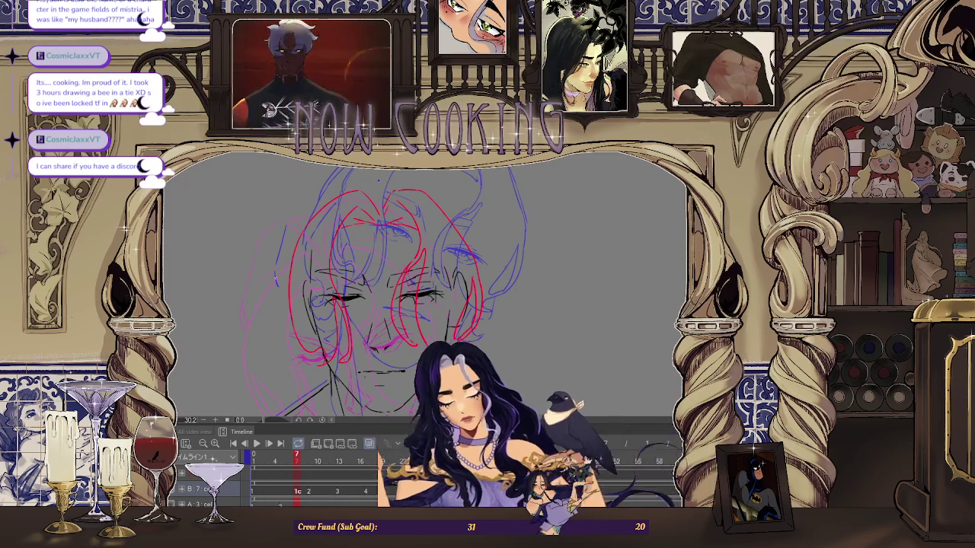
left_click_drag(273, 291, 275, 305)
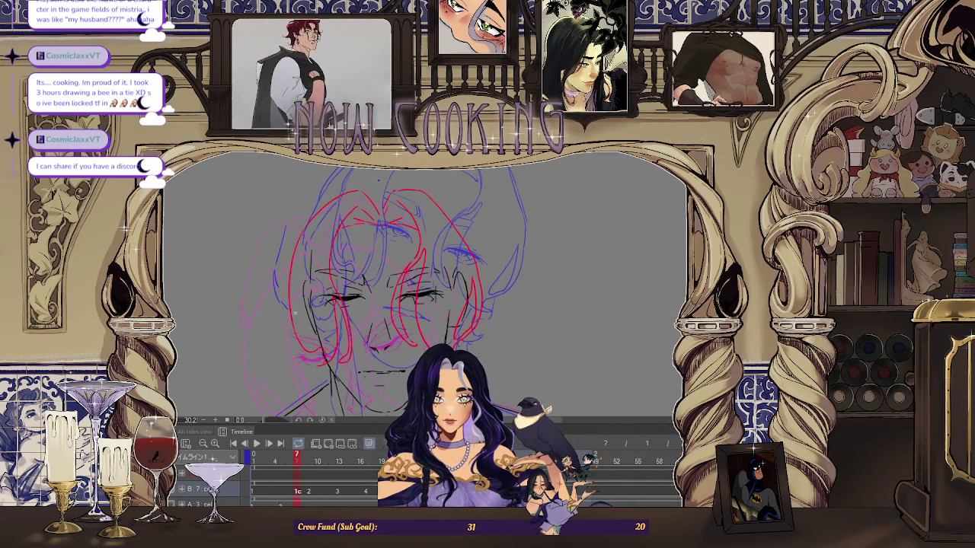
scroll(396, 289, "up", 1)
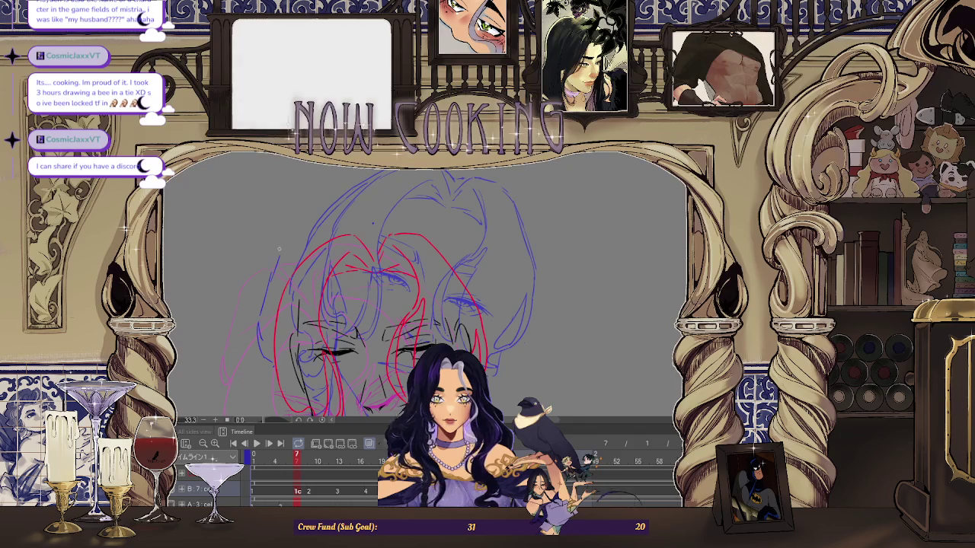
scroll(414, 225, "down", 3)
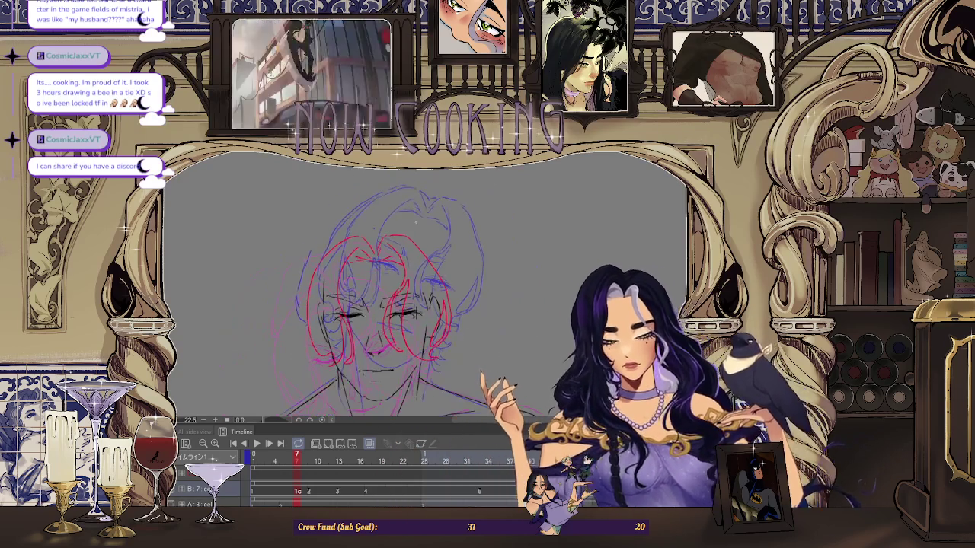
scroll(364, 229, "down", 1)
scroll(364, 229, "down", 1)
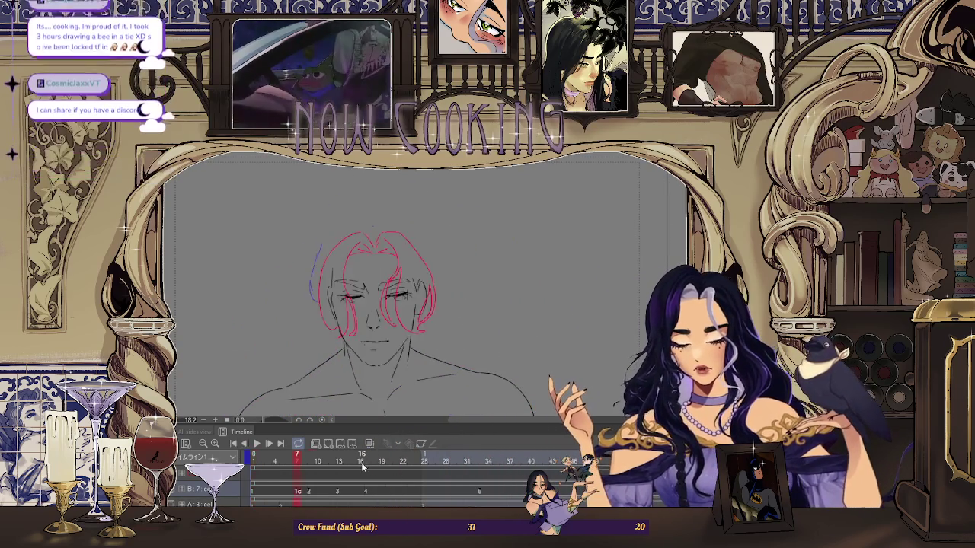
left_click(369, 443)
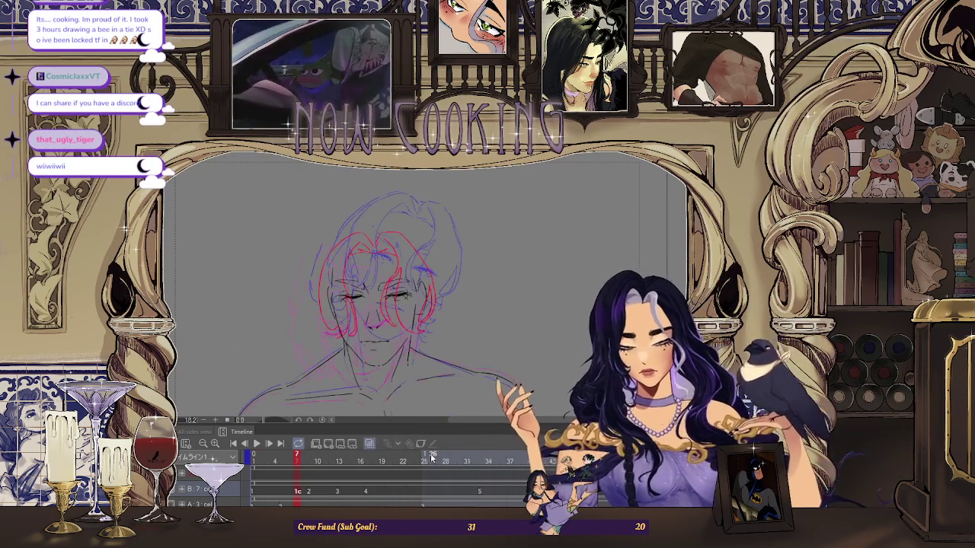
Advance to frame 9 and zoom out to view its pink, blue and grey hair roughs
key("space")
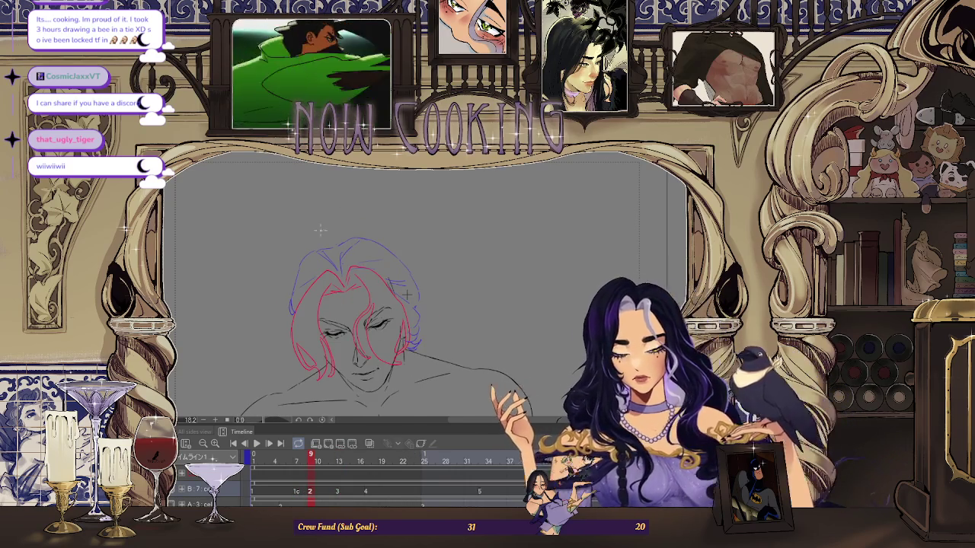
scroll(320, 259, "up", 2)
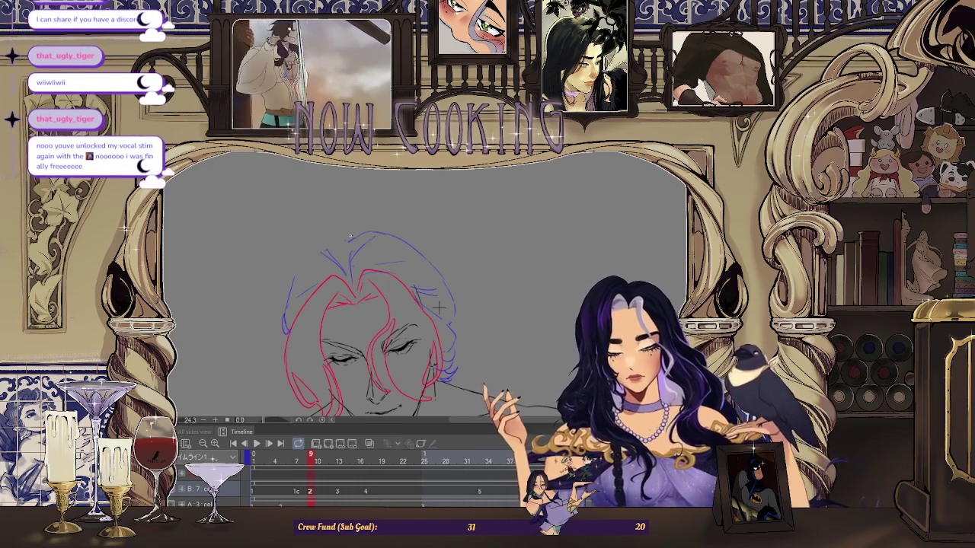
scroll(395, 228, "down", 2)
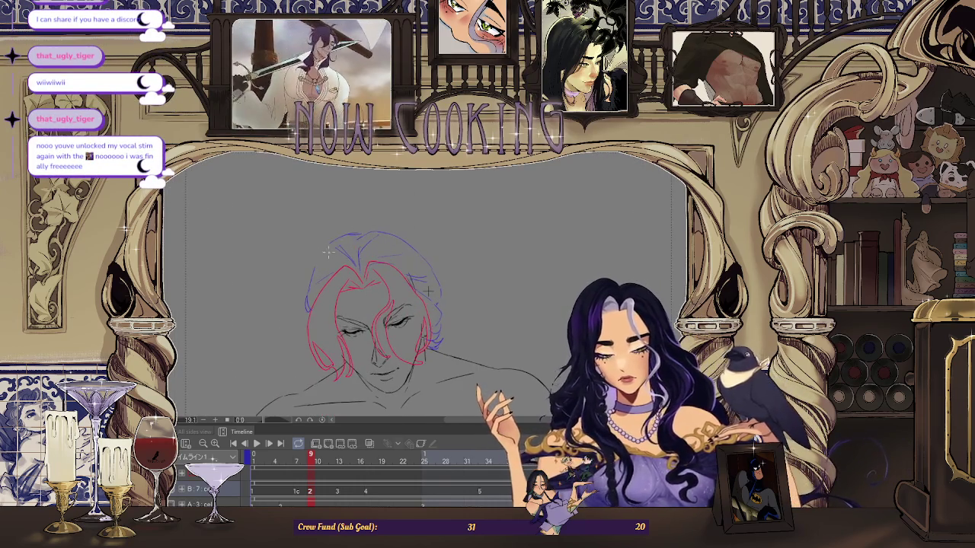
scroll(429, 290, "down", 2)
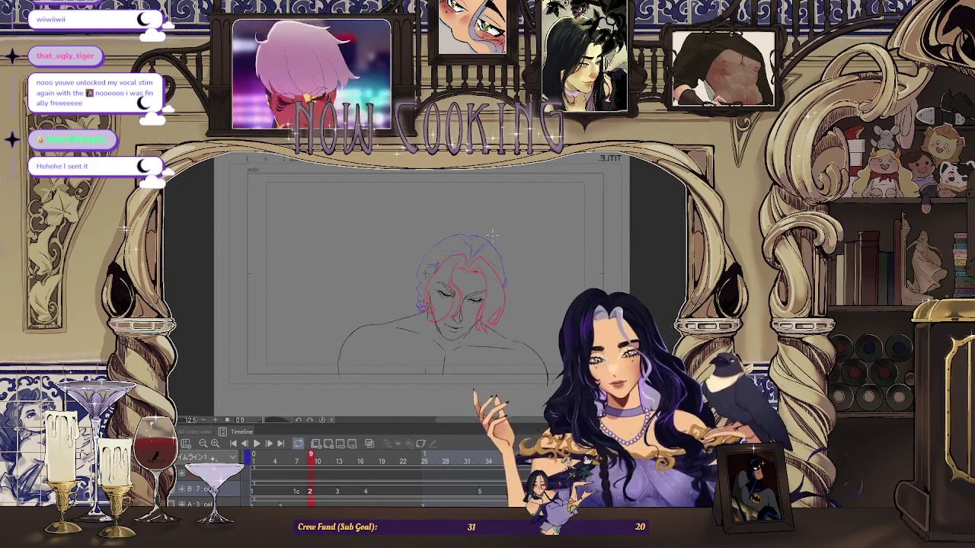
scroll(426, 270, "up", 2)
scroll(426, 293, "down", 3)
Step back to frame 7 and zoom in on its hair and face sketch
key("Left")
key("Left")
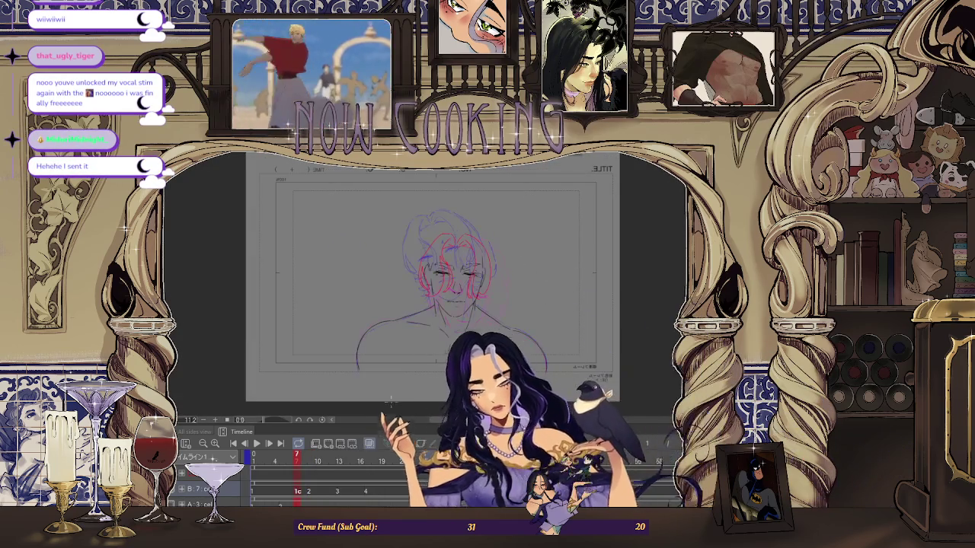
scroll(459, 190, "up", 3)
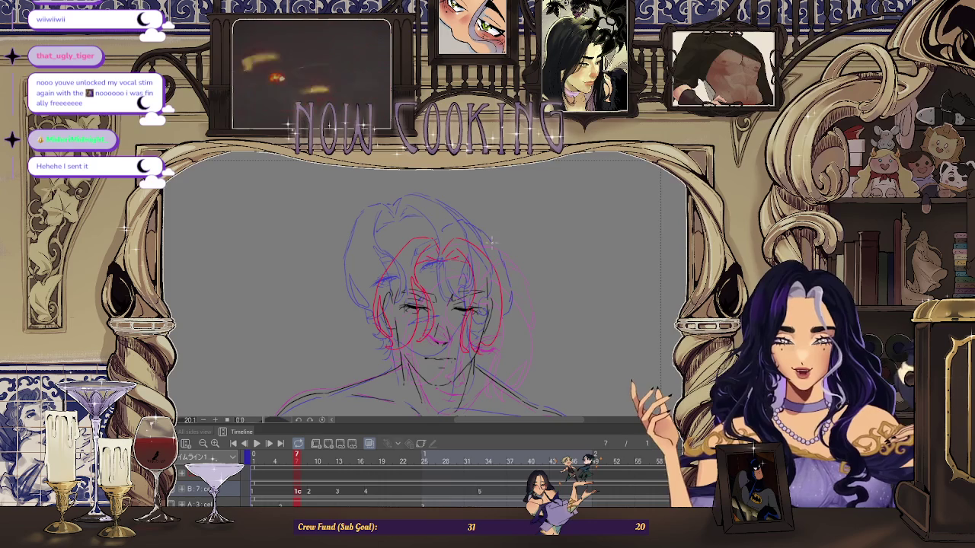
scroll(503, 225, "down", 2)
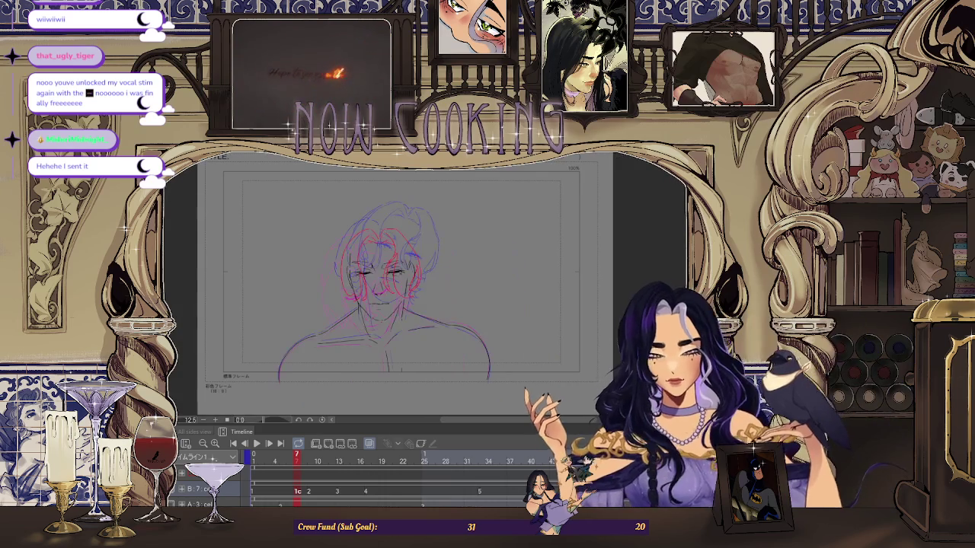
scroll(372, 227, "up", 2)
scroll(372, 227, "up", 1)
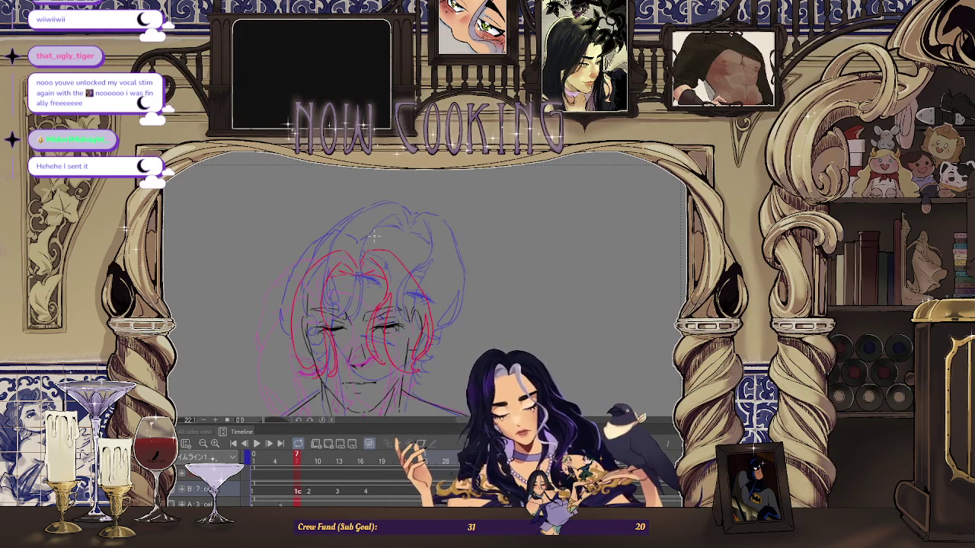
scroll(419, 236, "down", 1)
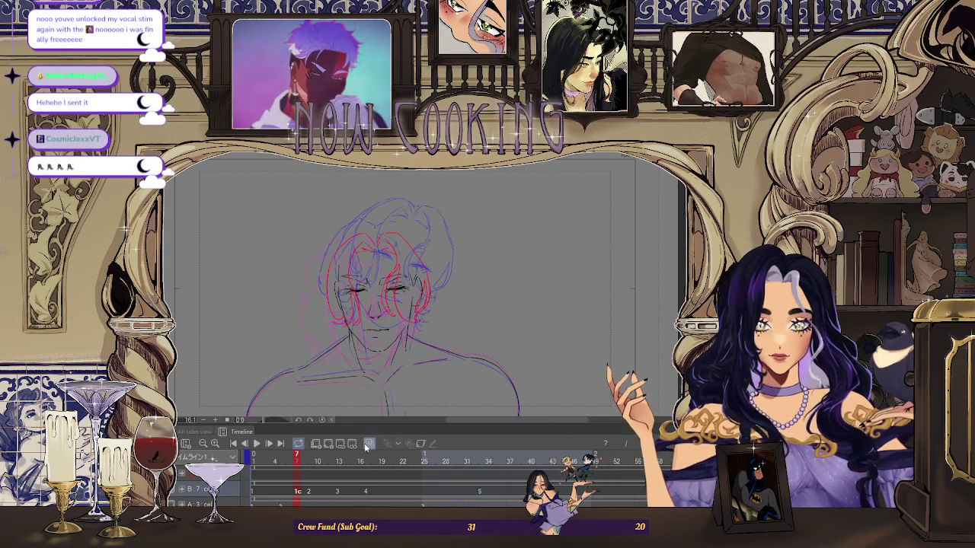
Toggle onion skin, zoom out to the whole head, and hide the neighbouring-frame overlays
left_click(369, 444)
key("space")
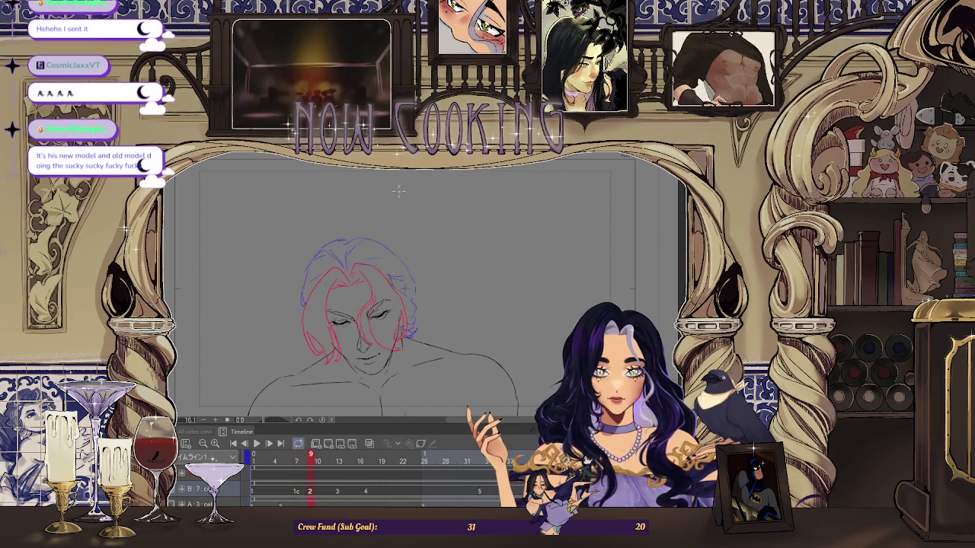
scroll(418, 303, "up", 3)
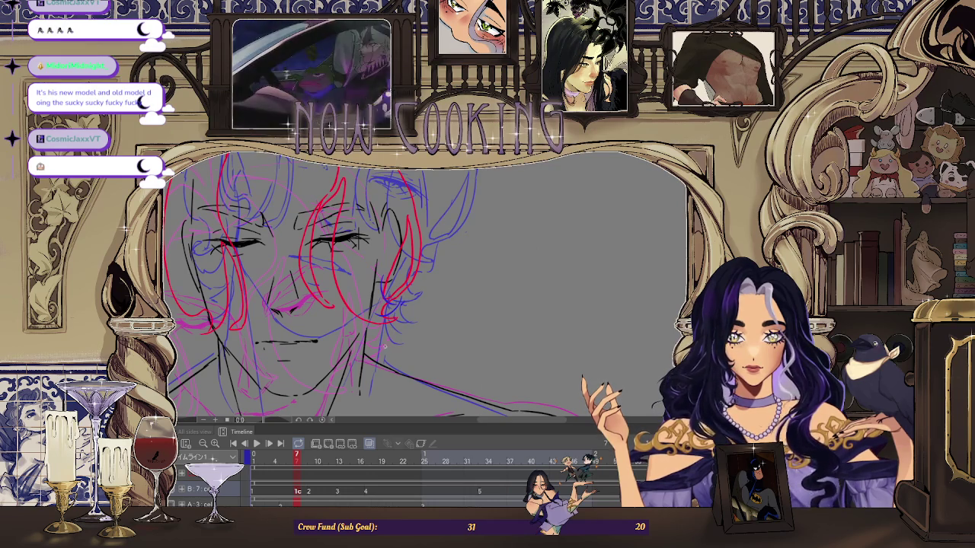
scroll(426, 289, "down", 2)
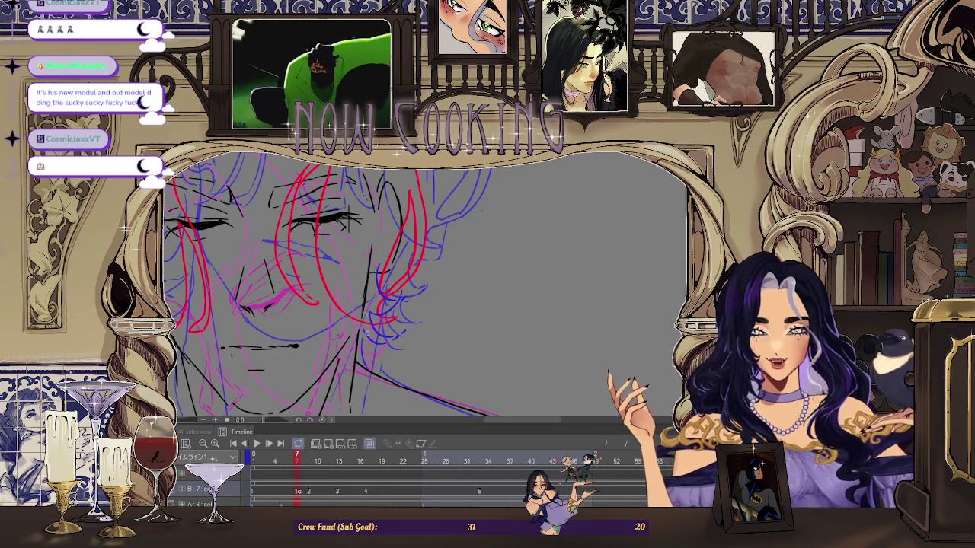
key("ctrl+minus")
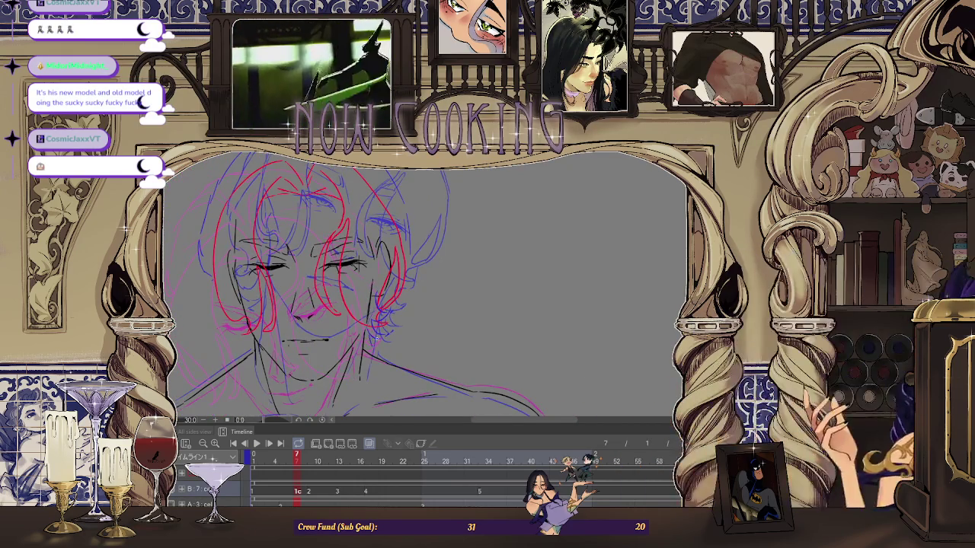
key("Home")
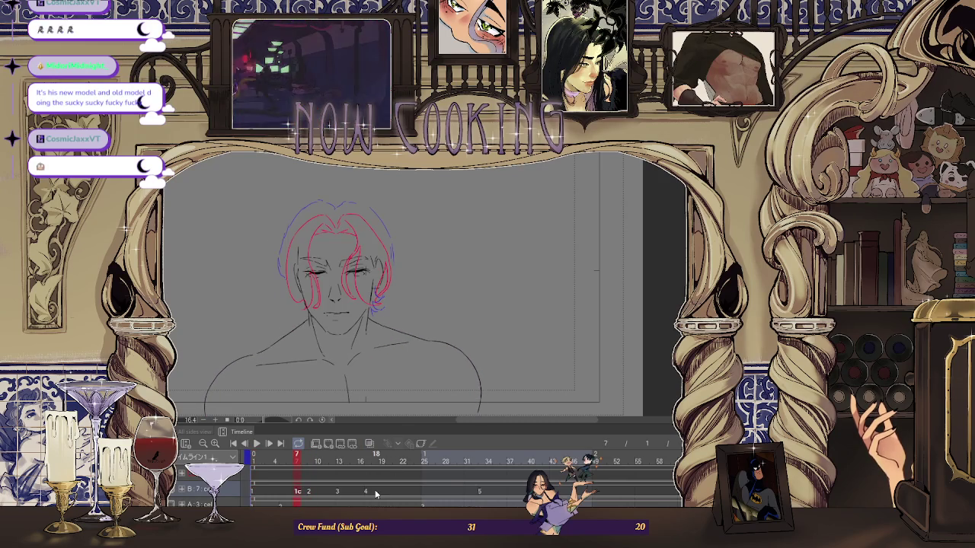
scroll(285, 394, "up", 2)
left_click(369, 445)
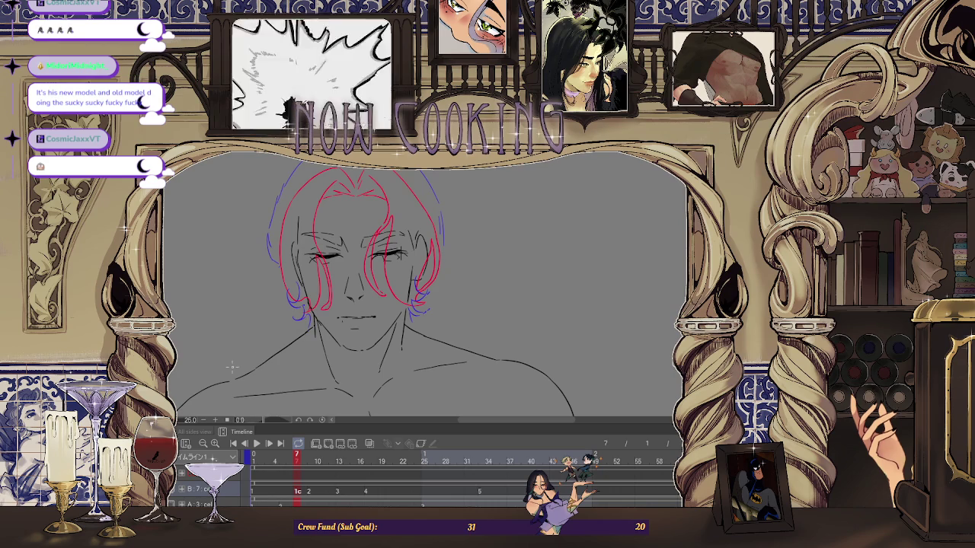
key("Home")
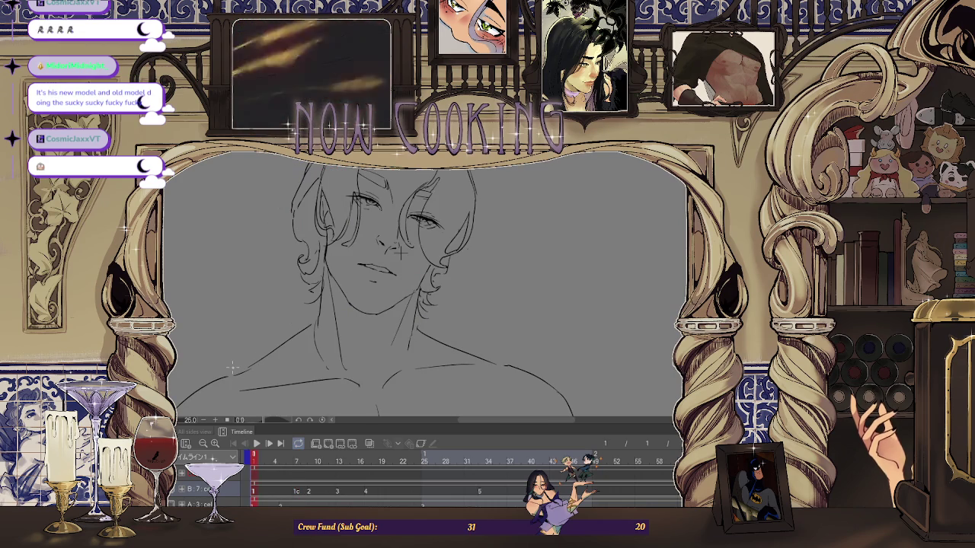
key("End")
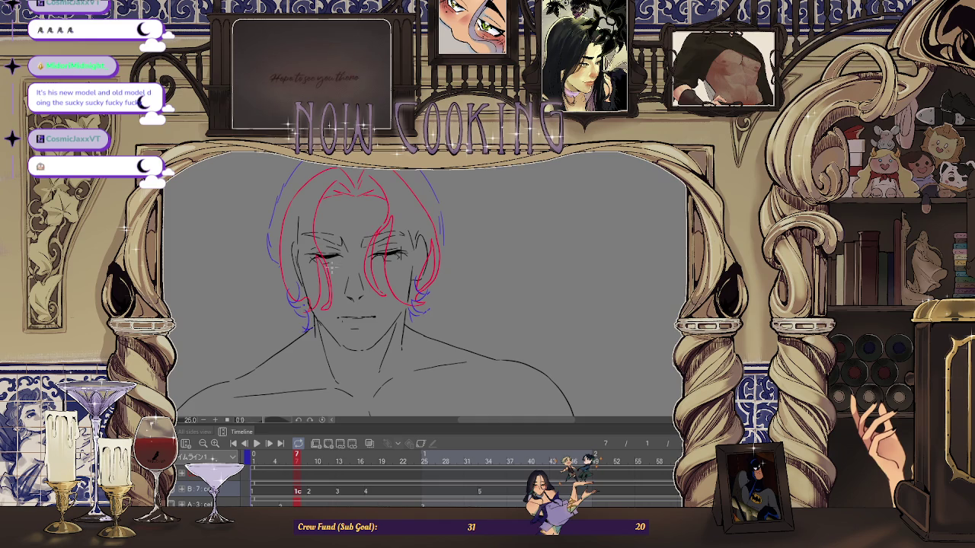
key("Home")
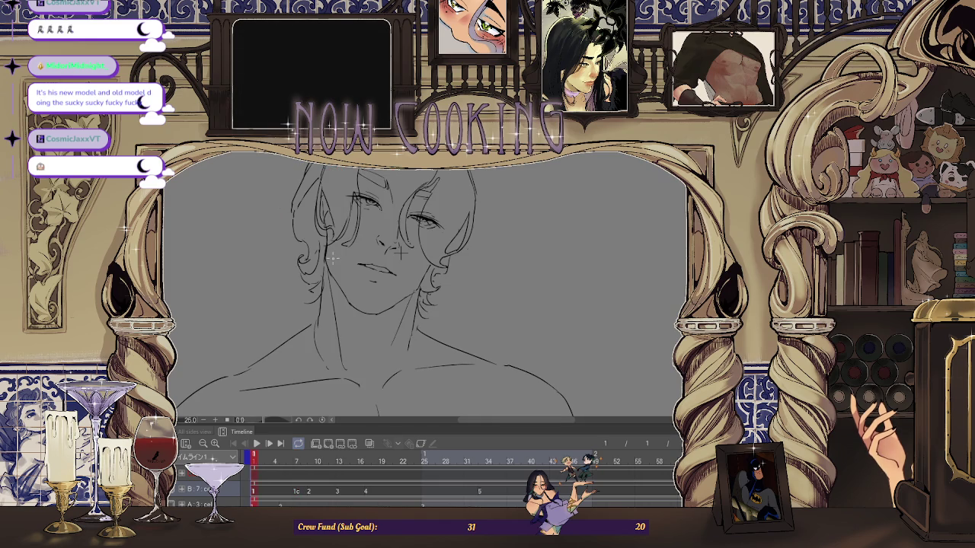
key("End")
key("Home")
key("End")
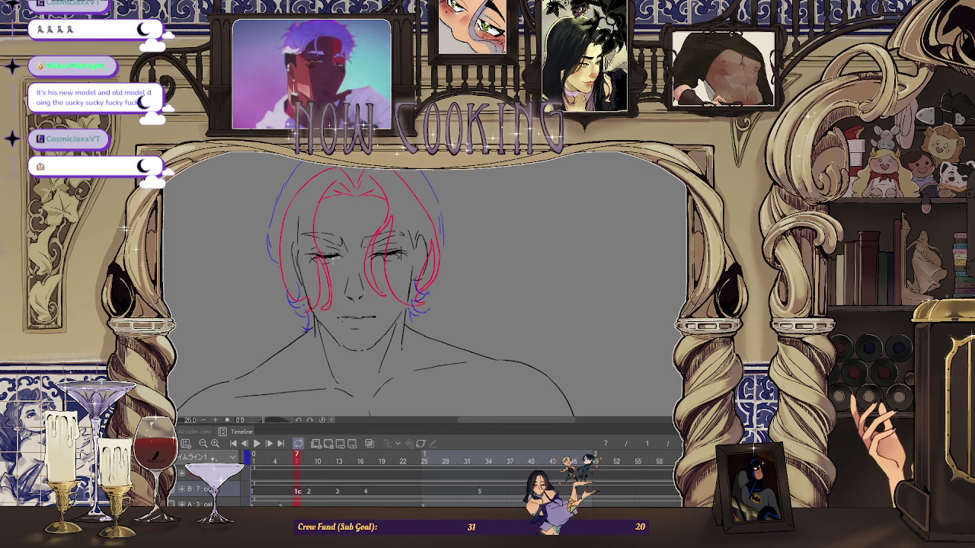
scroll(297, 312, "up", 2)
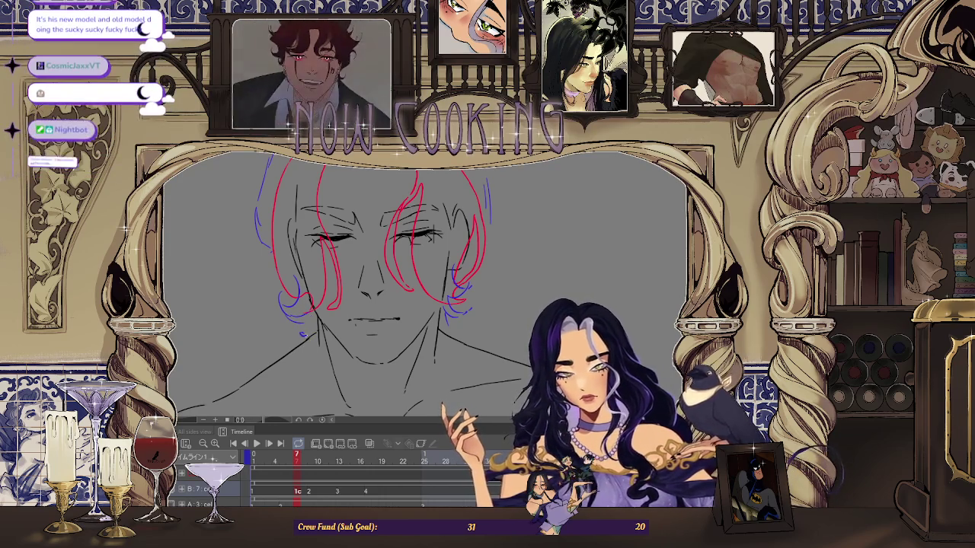
key("ctrl+minus")
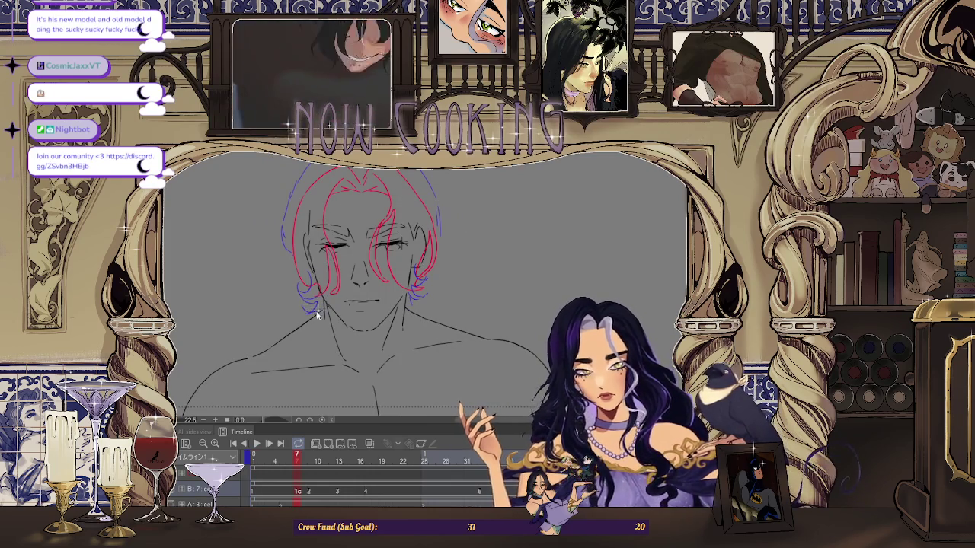
key("ctrl+minus")
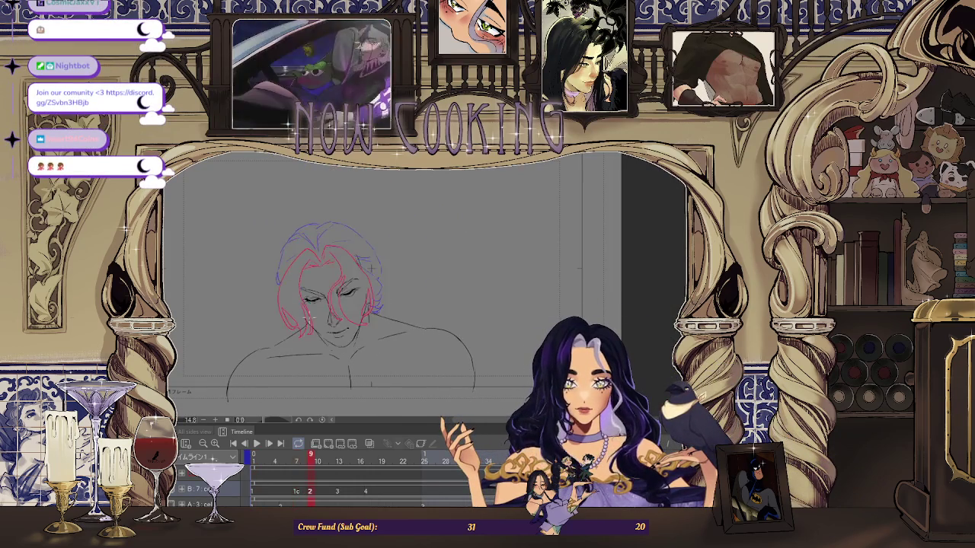
scroll(299, 239, "up", 2)
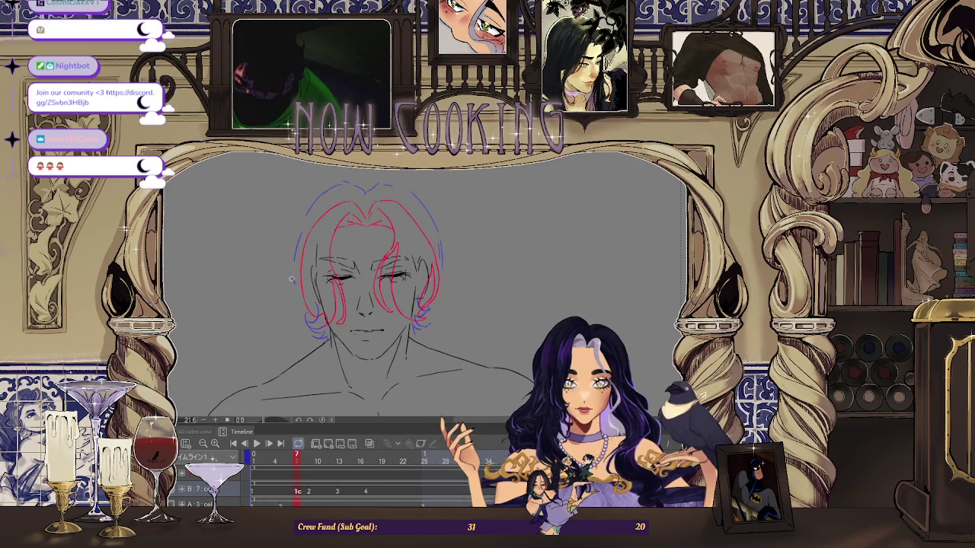
scroll(294, 239, "down", 2)
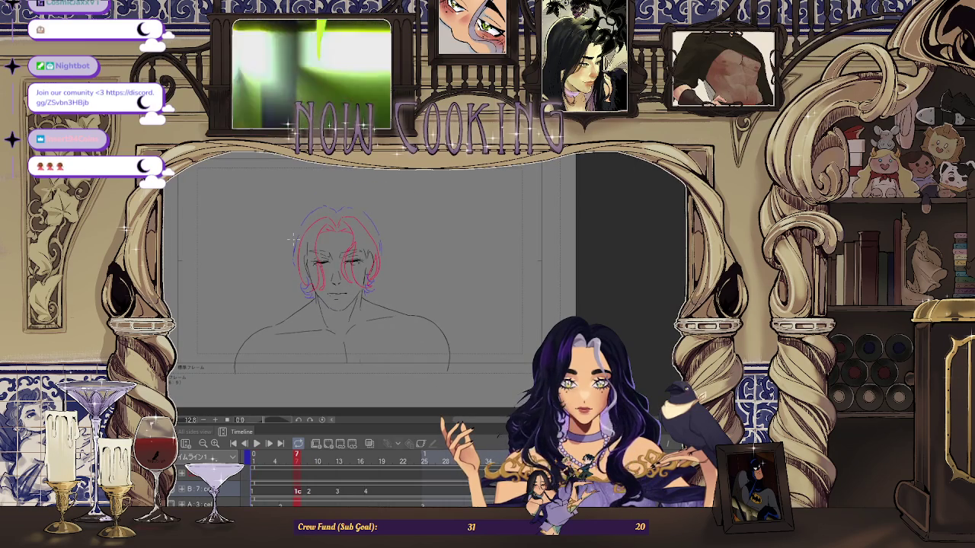
scroll(295, 239, "up", 2)
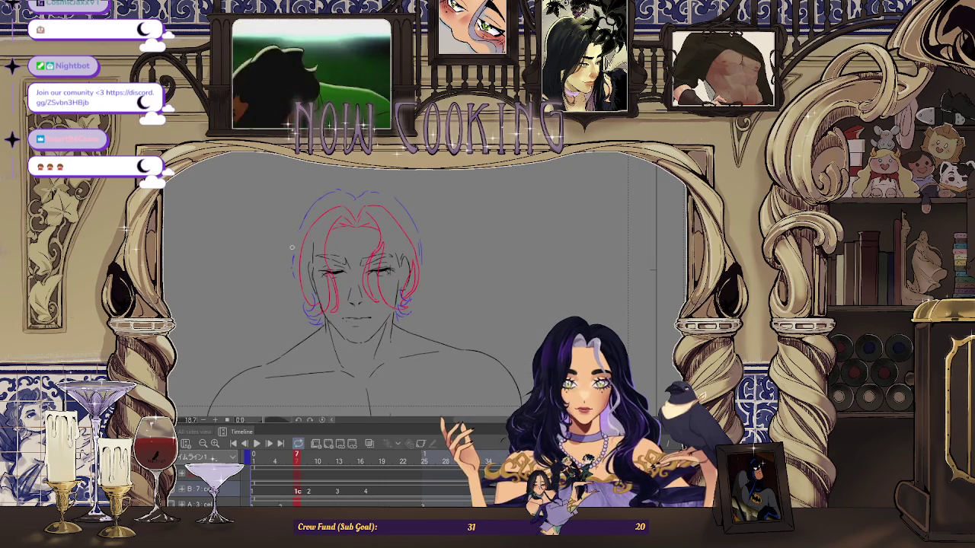
scroll(297, 253, "up", 2)
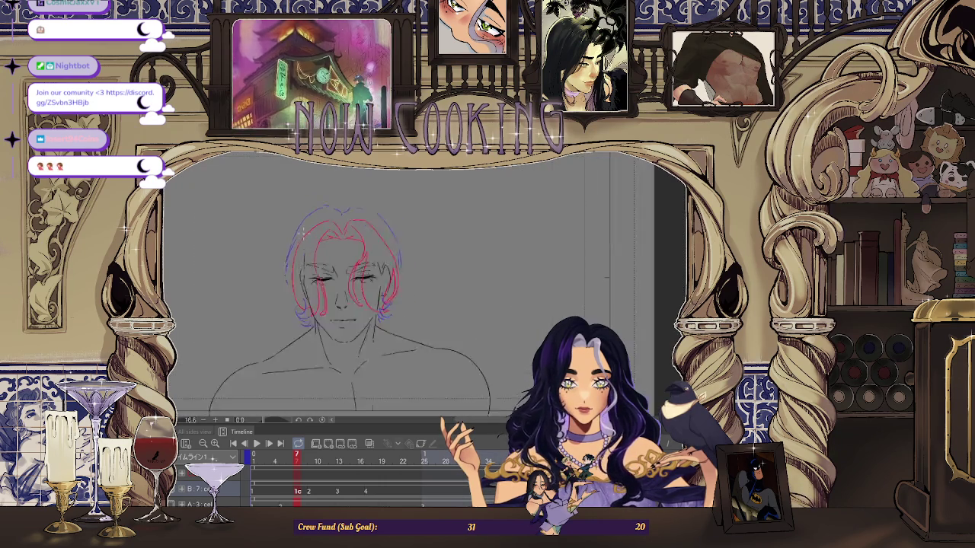
scroll(228, 319, "down", 3)
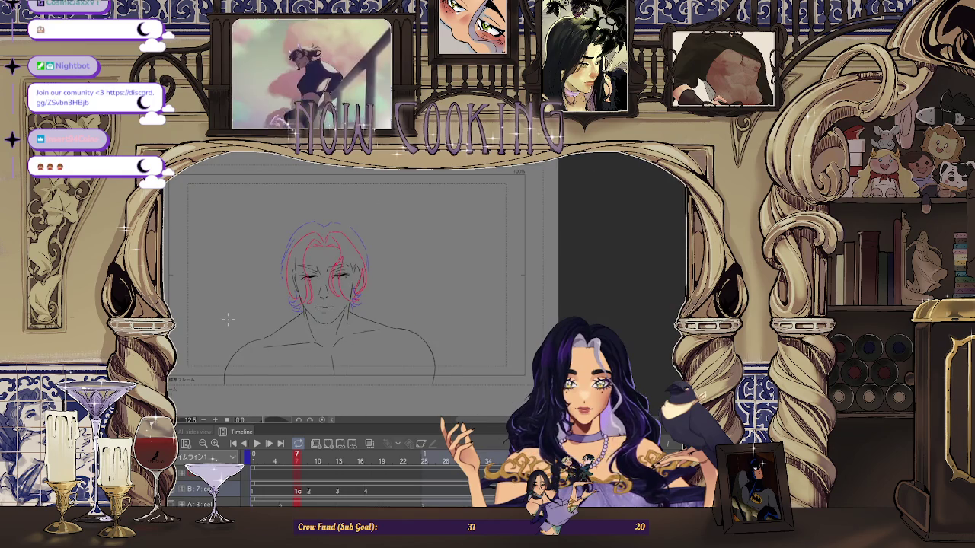
key("space")
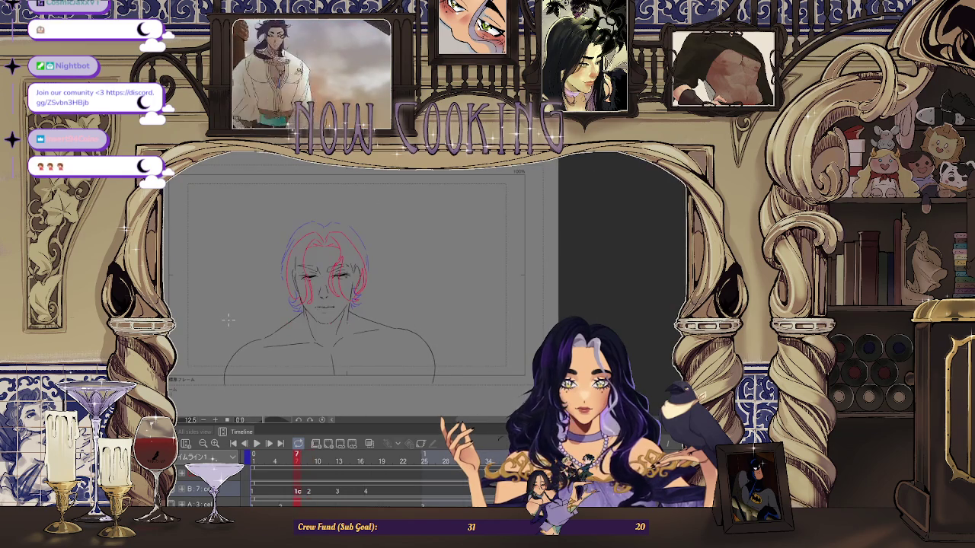
scroll(227, 320, "up", 3)
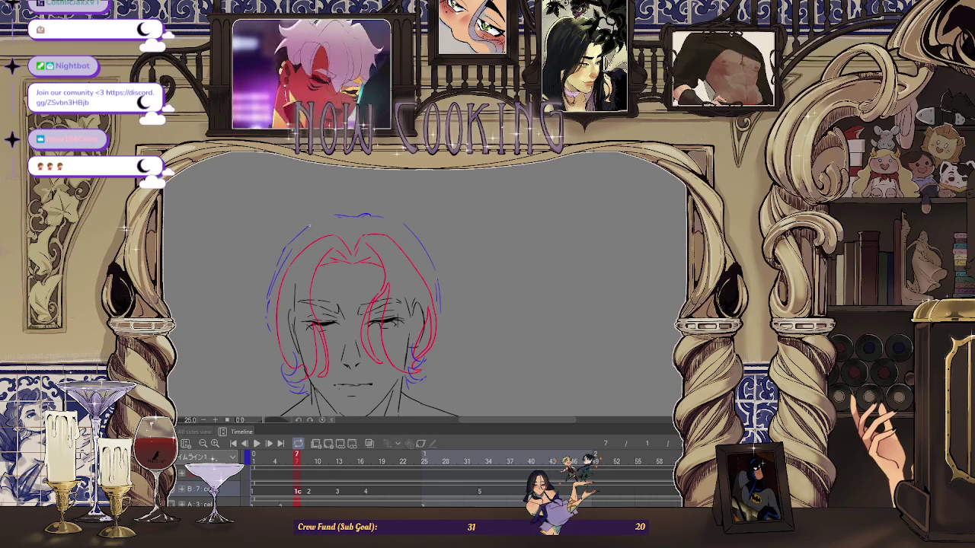
key("ctrl+0")
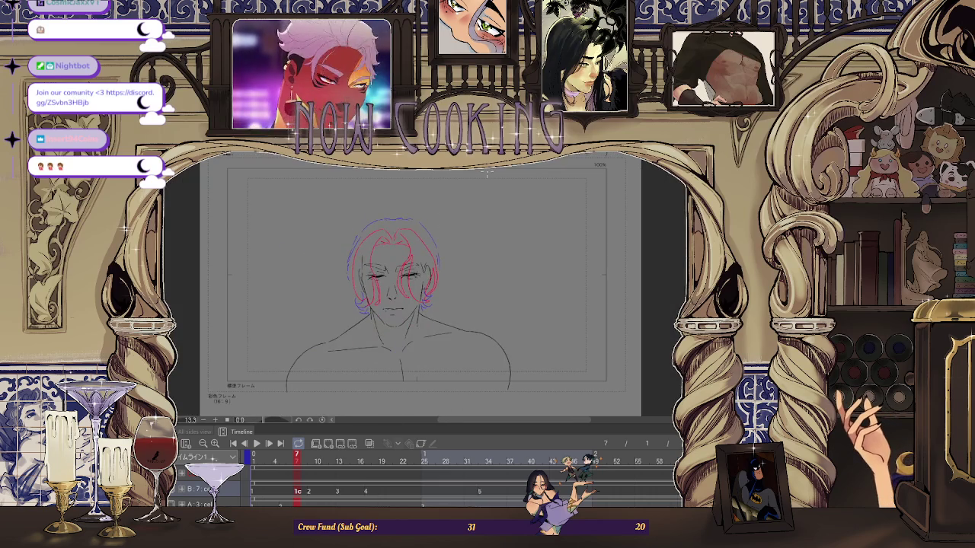
key("Home")
key("space")
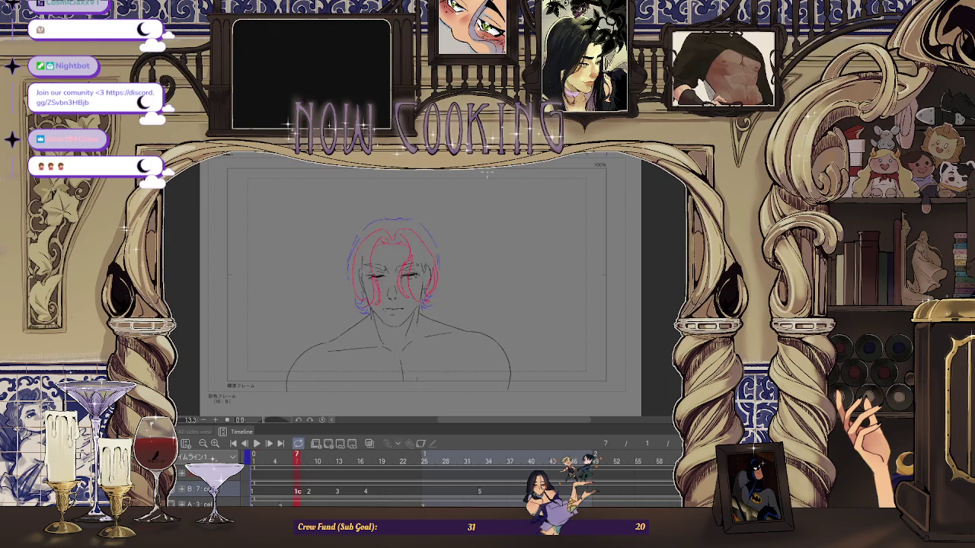
scroll(434, 288, "up", 3)
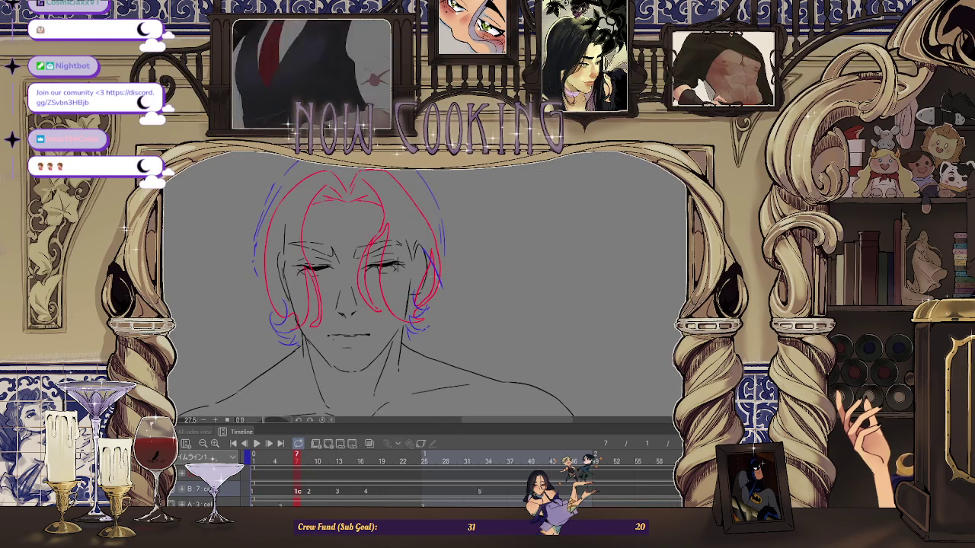
scroll(404, 200, "down", 2)
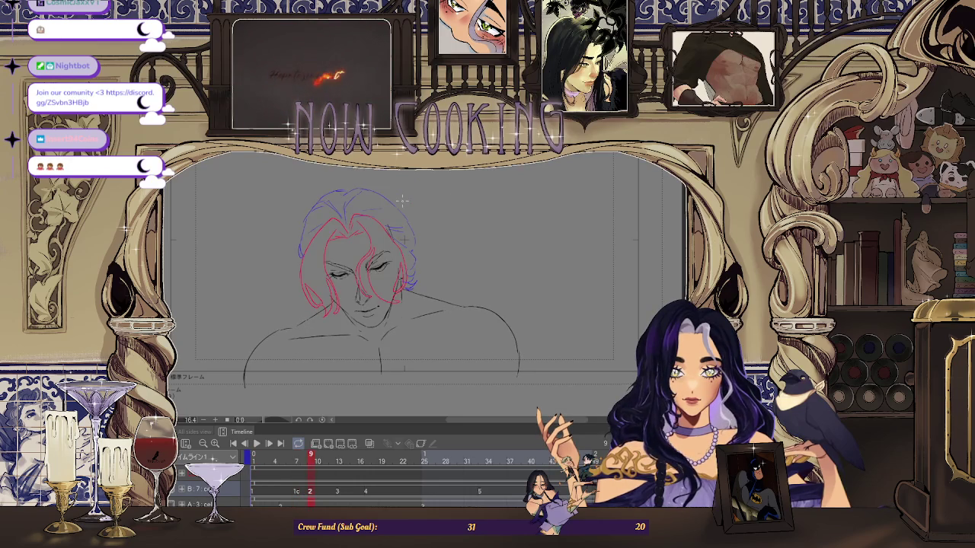
scroll(436, 231, "up", 2)
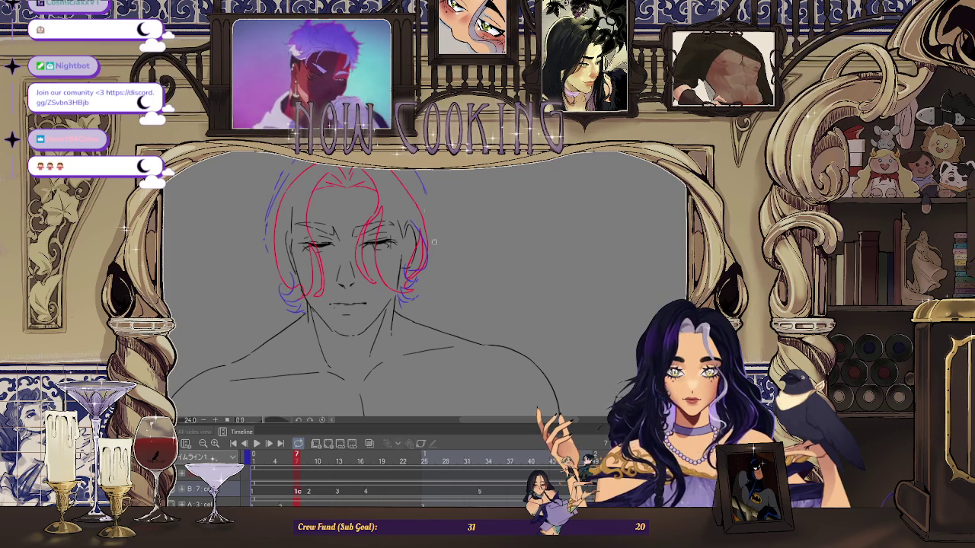
scroll(424, 219, "down", 3)
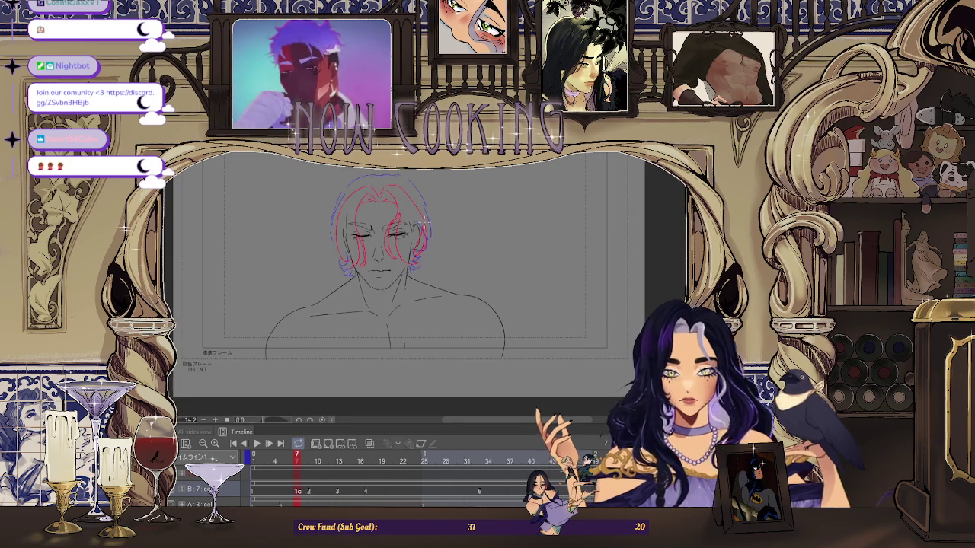
key("space")
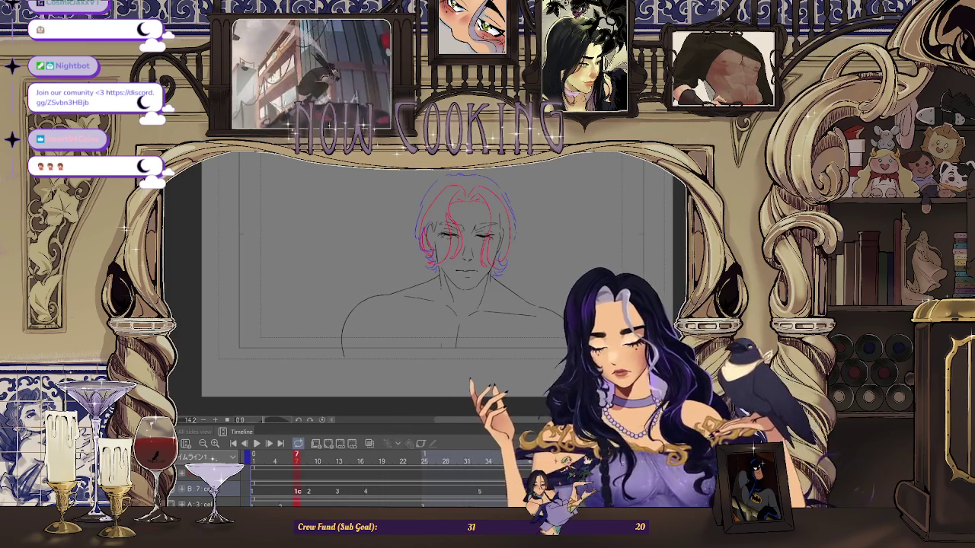
Lasso frame 7's nose lines and Free Transform them (Ctrl+T) into a new position and shape
scroll(479, 252, "up", 2)
left_click_drag(482, 251, 480, 254)
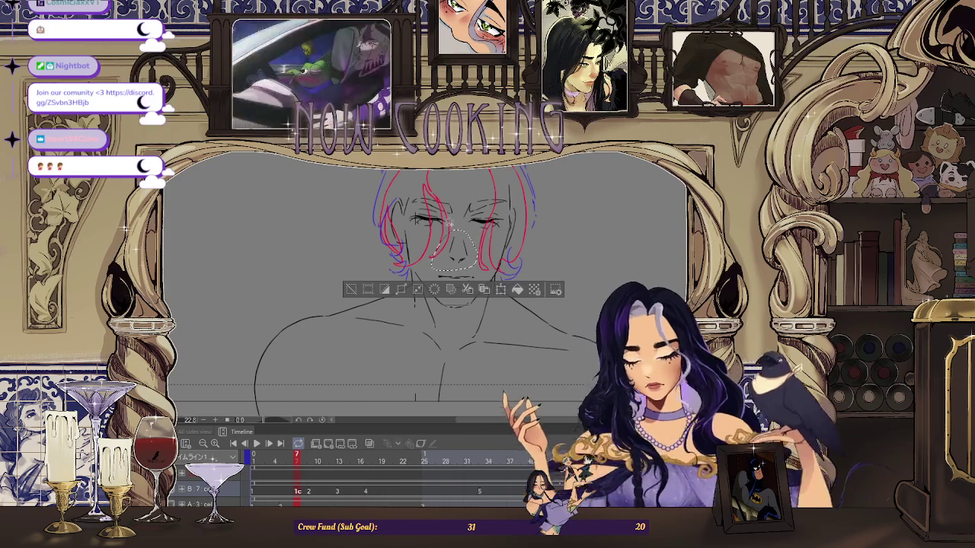
key("ctrl+t")
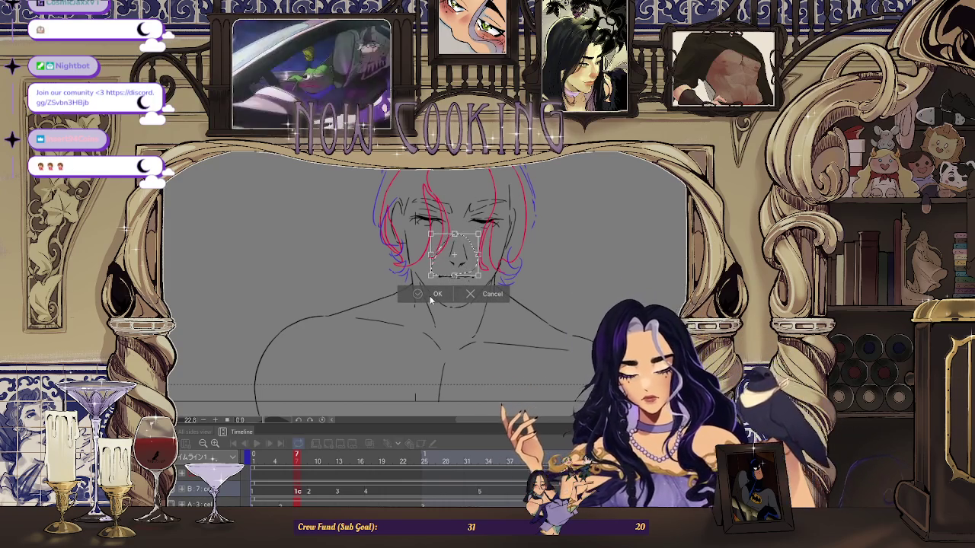
left_click(433, 295)
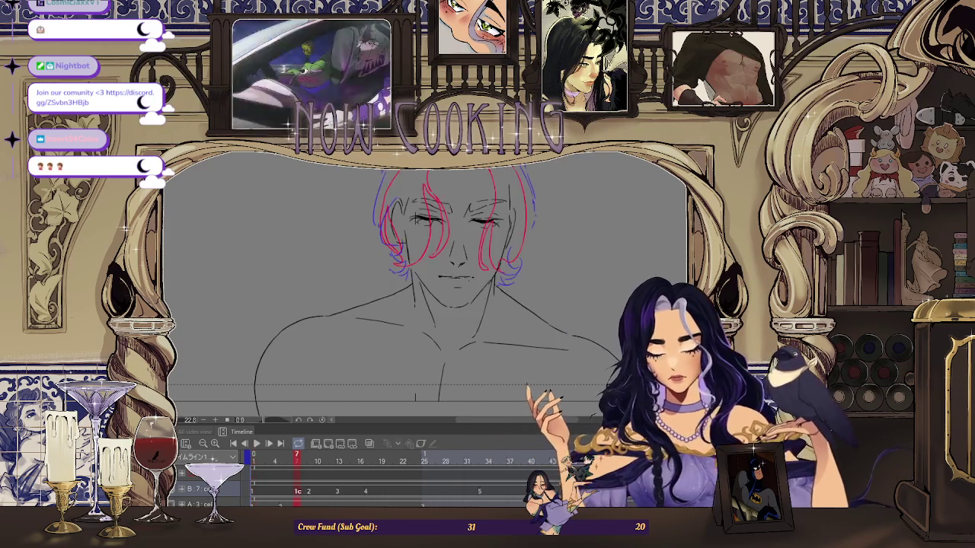
scroll(555, 313, "down", 1)
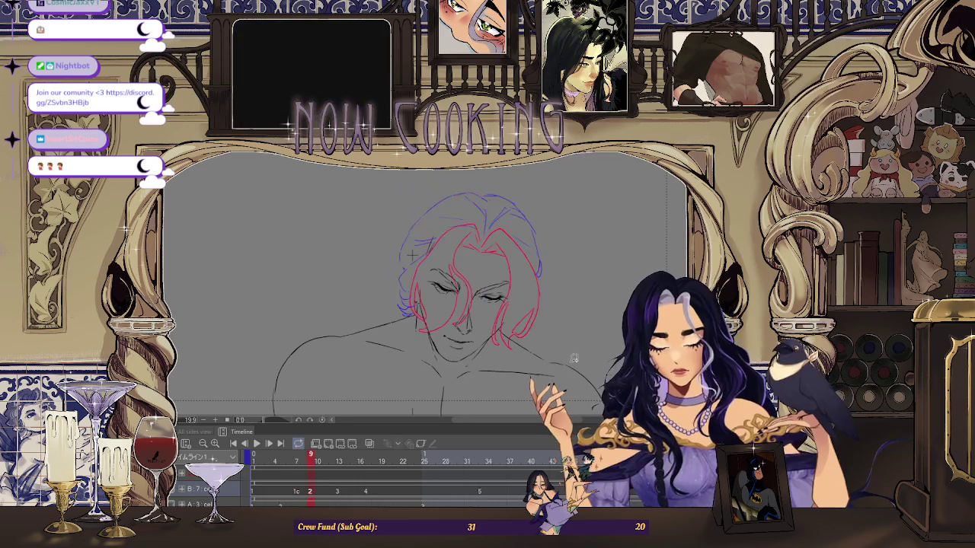
scroll(511, 290, "up", 2)
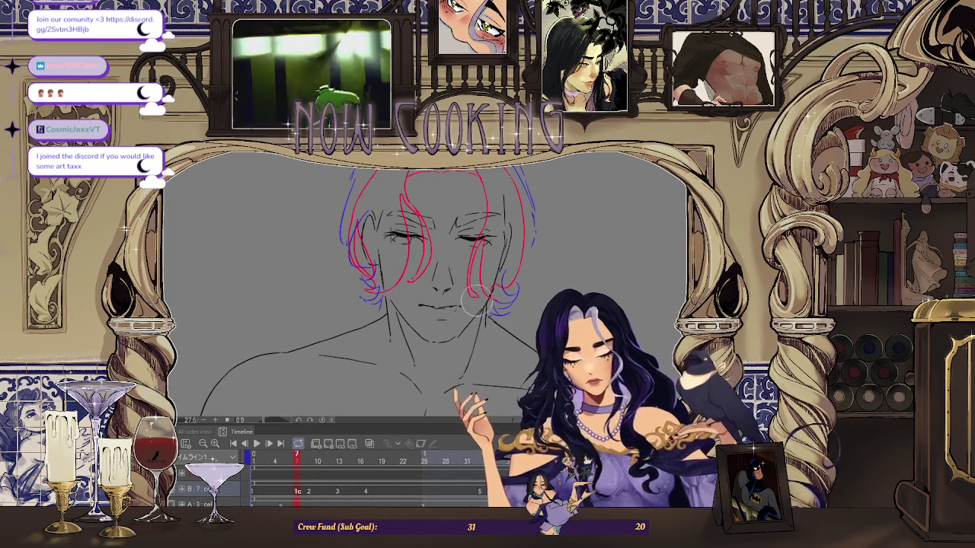
scroll(533, 289, "down", 2)
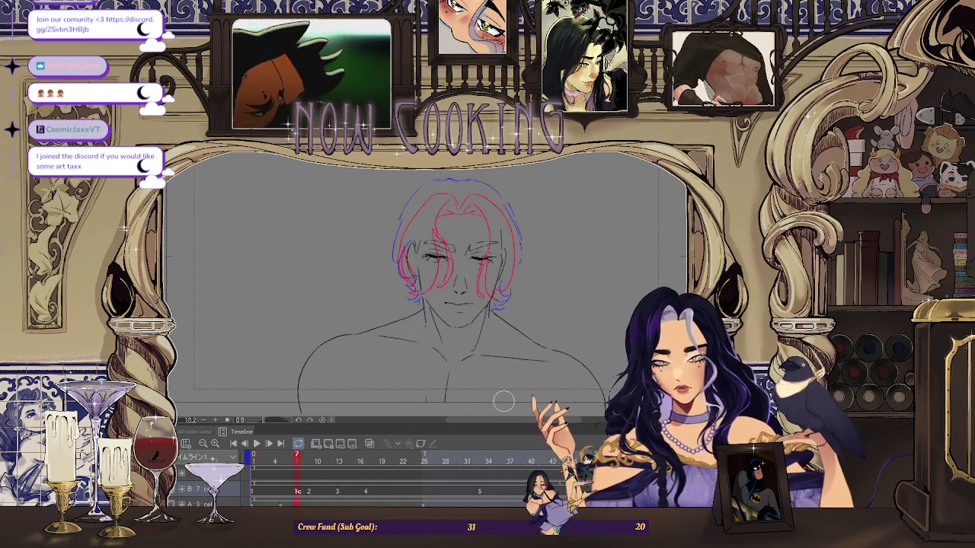
scroll(506, 403, "up", 3)
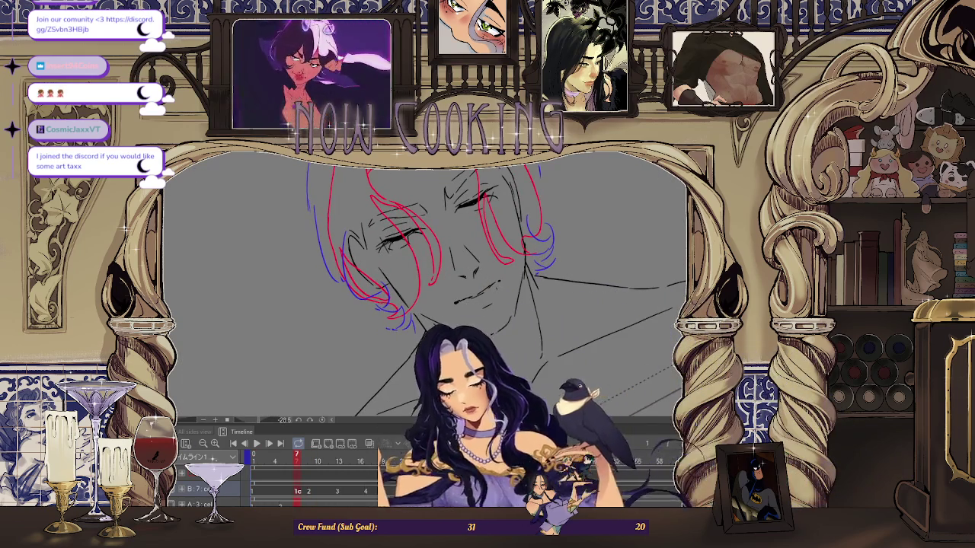
scroll(501, 287, "up", 3)
scroll(501, 287, "up", 2)
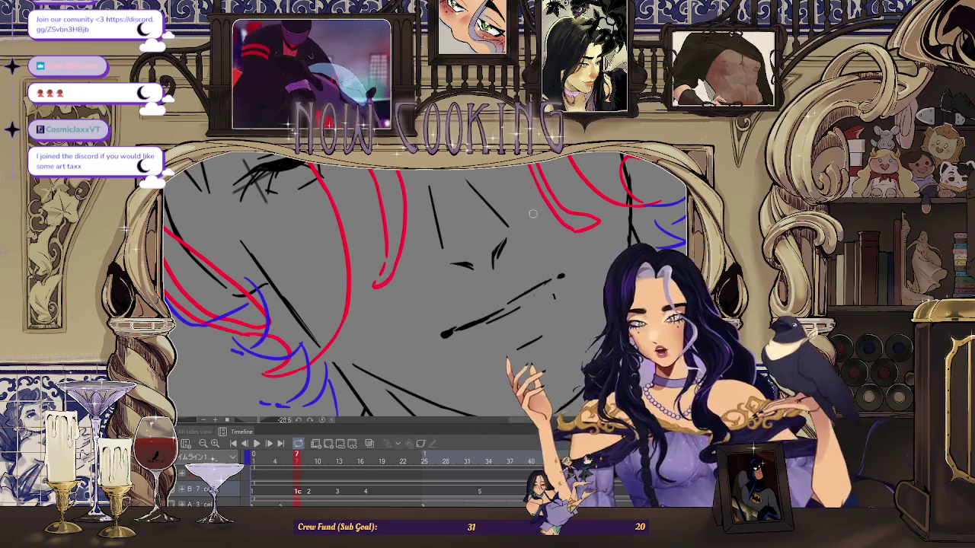
scroll(544, 284, "up", 1)
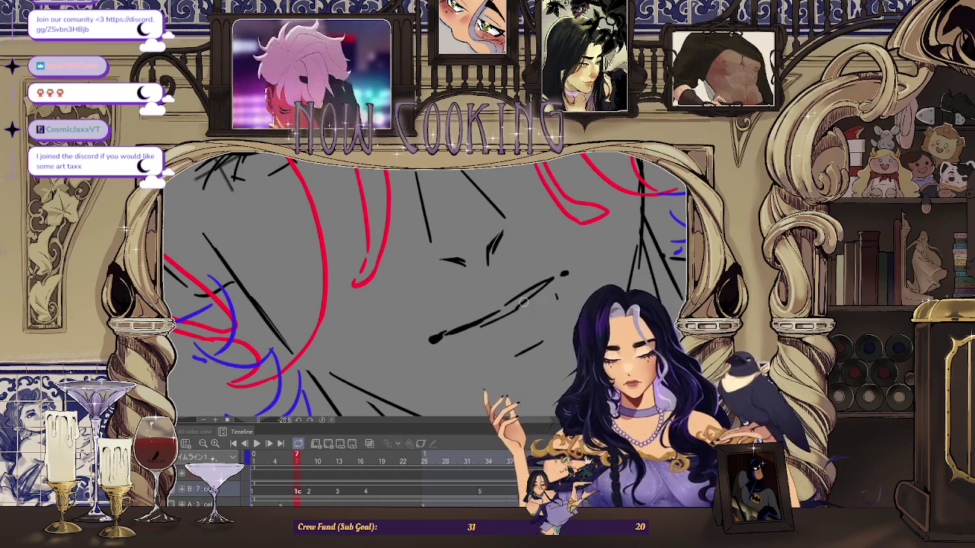
scroll(510, 312, "down", 2)
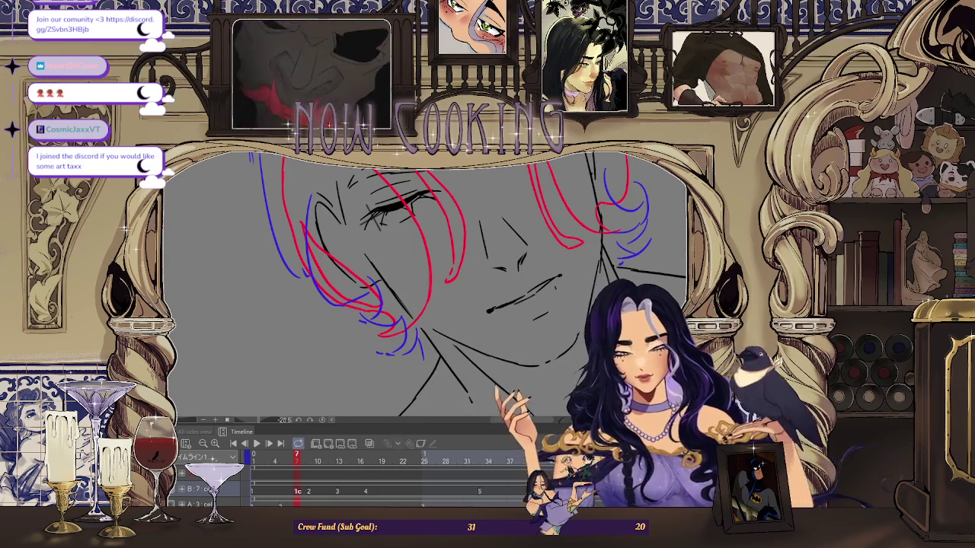
scroll(501, 332, "up", 3)
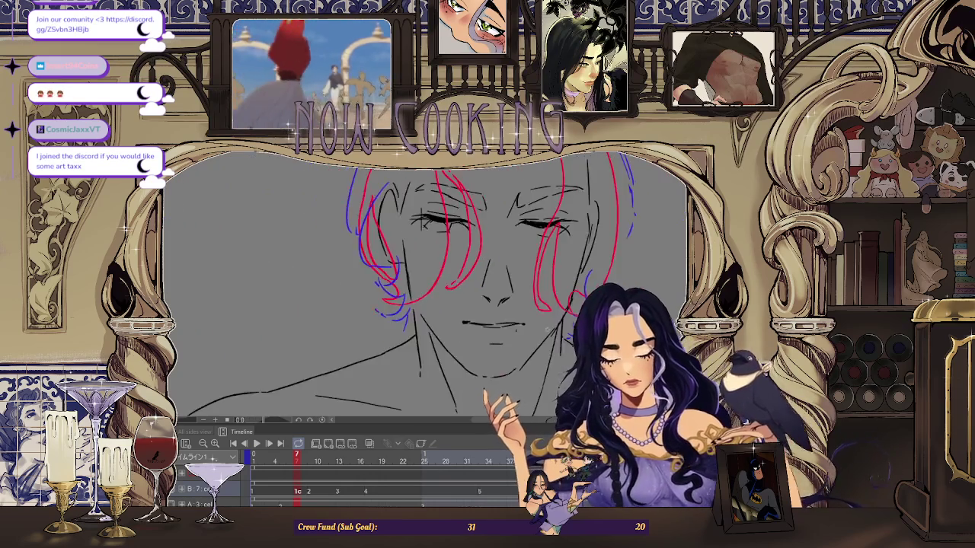
scroll(501, 332, "up", 1)
scroll(478, 312, "up", 1)
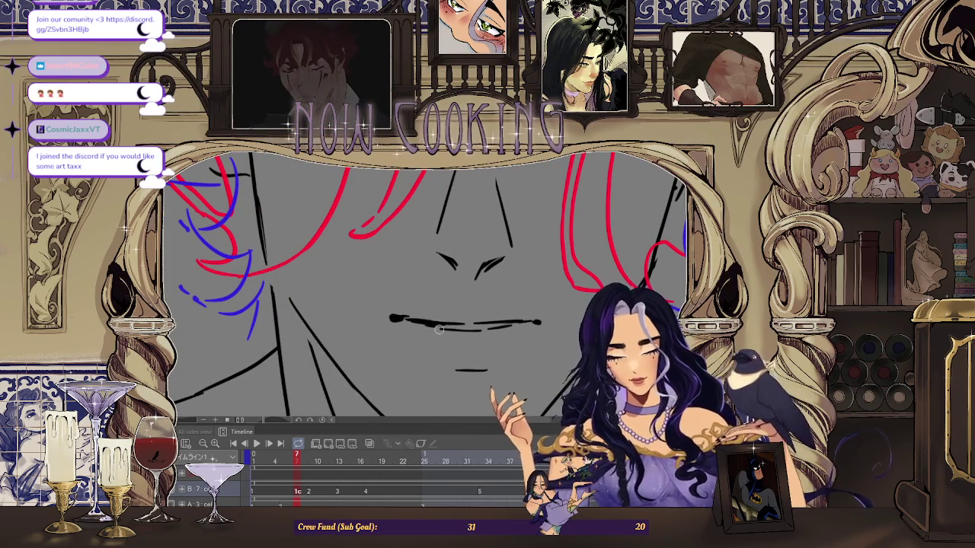
scroll(439, 332, "down", 1)
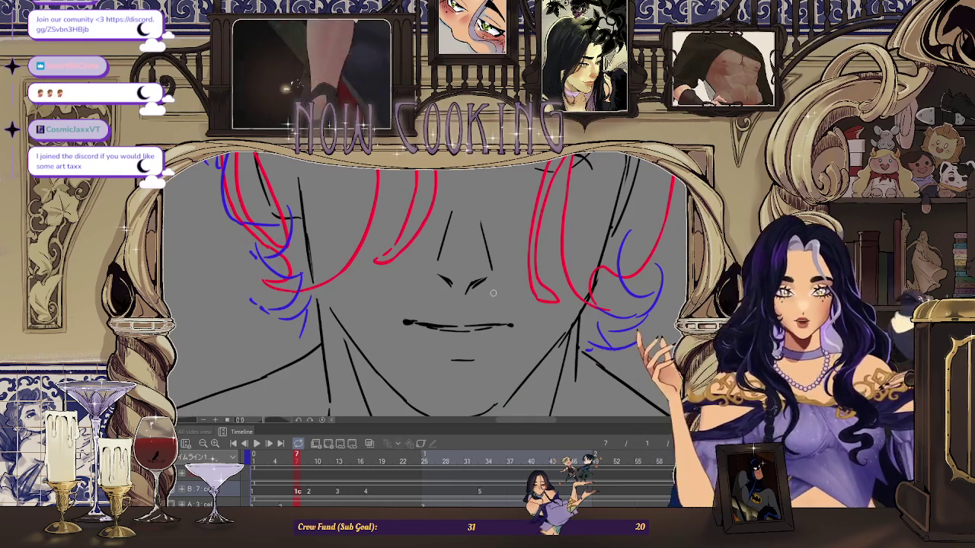
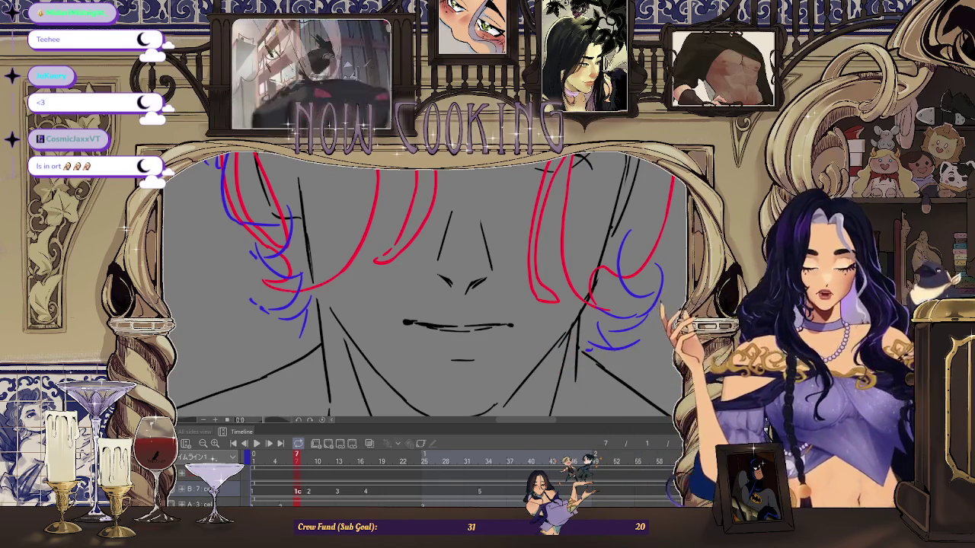
Zoom out to show the whole head and shoulders, then zoom back in on the sketch
key("ctrl+minus")
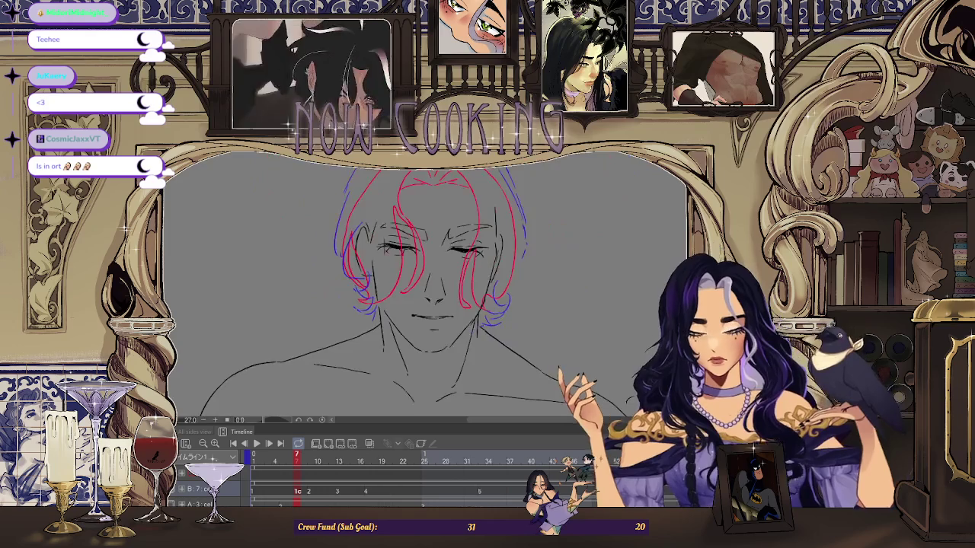
key("ctrl+minus")
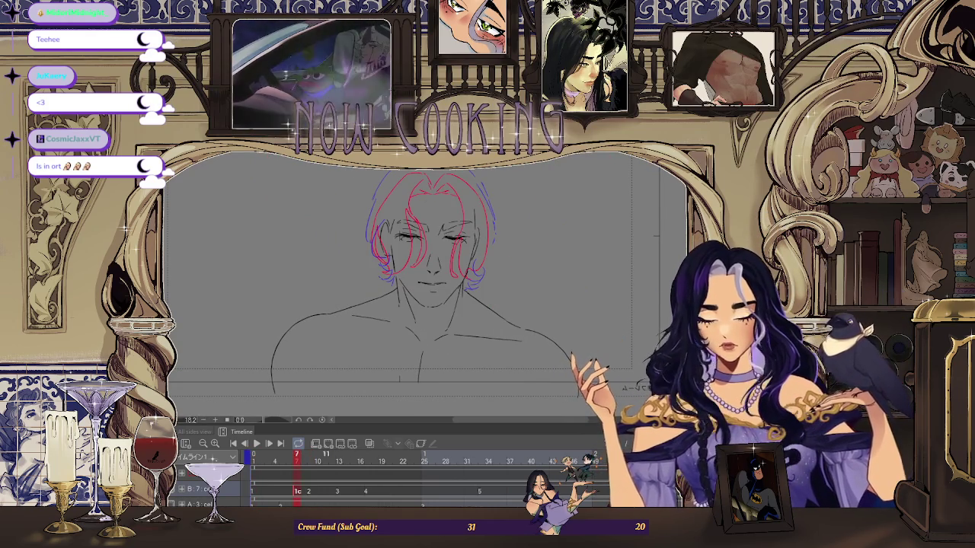
scroll(400, 293, "up", 2)
scroll(400, 294, "up", 2)
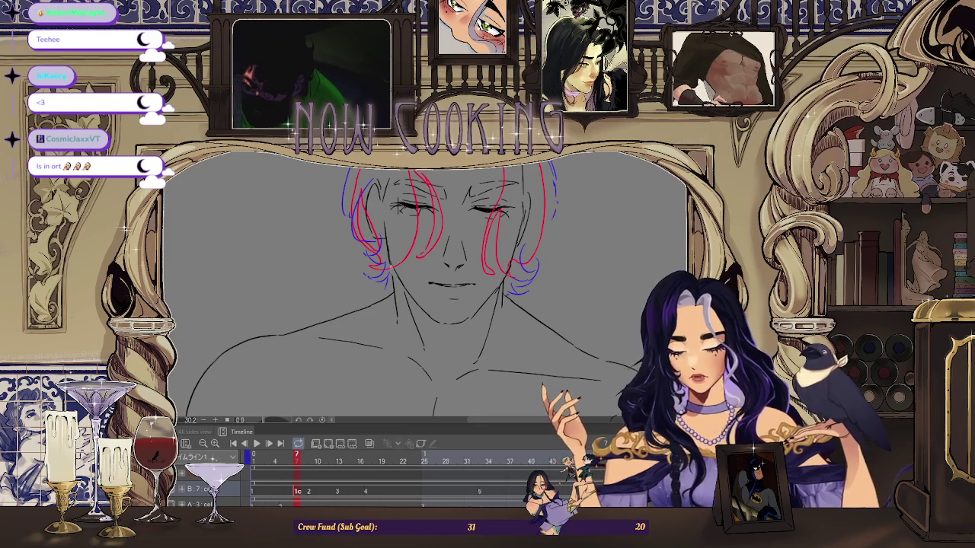
scroll(425, 285, "down", 2)
scroll(425, 285, "down", 2)
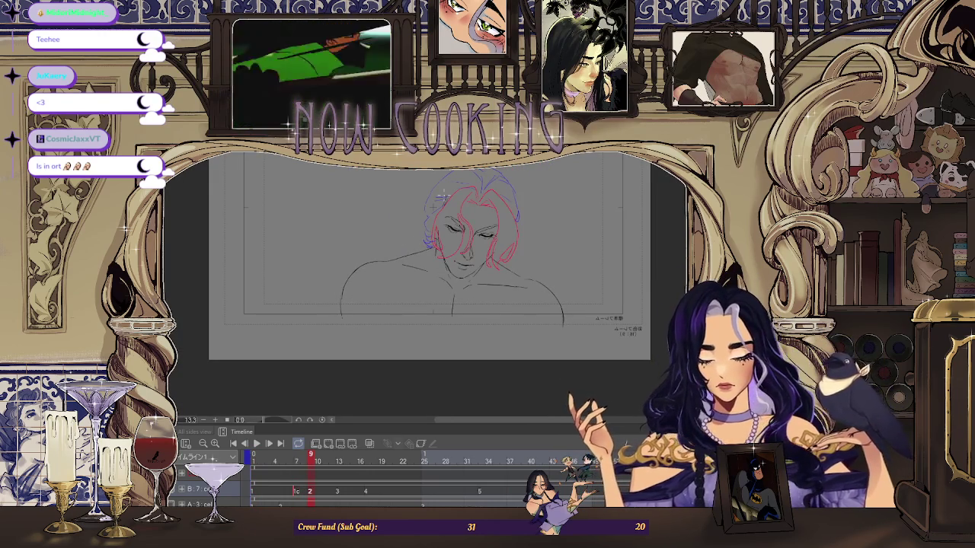
key("ctrl+plus")
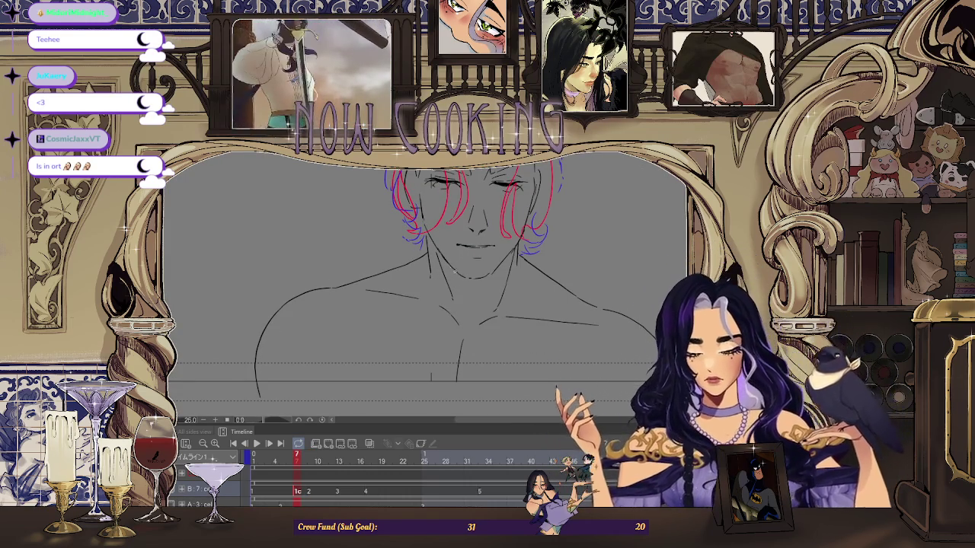
scroll(544, 336, "down", 5)
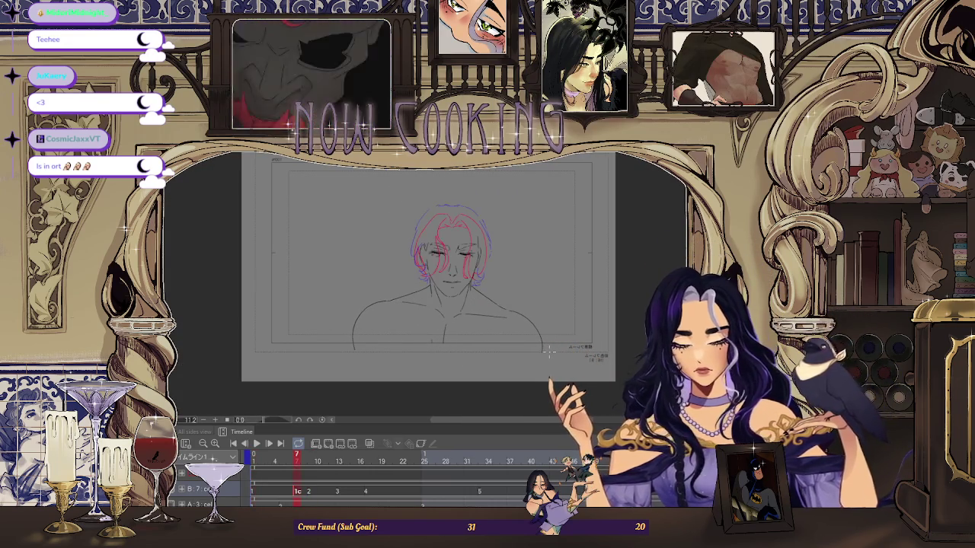
scroll(427, 250, "up", 3)
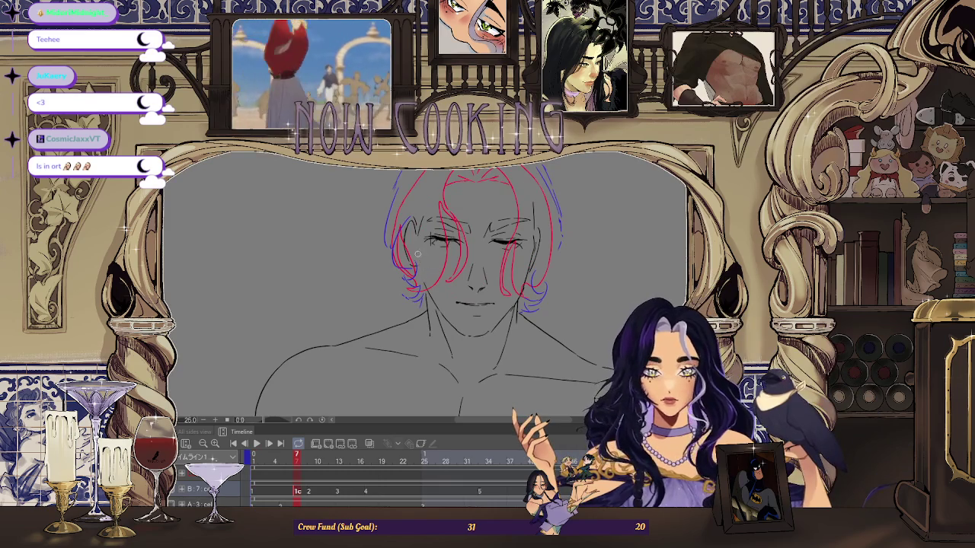
scroll(419, 261, "up", 2)
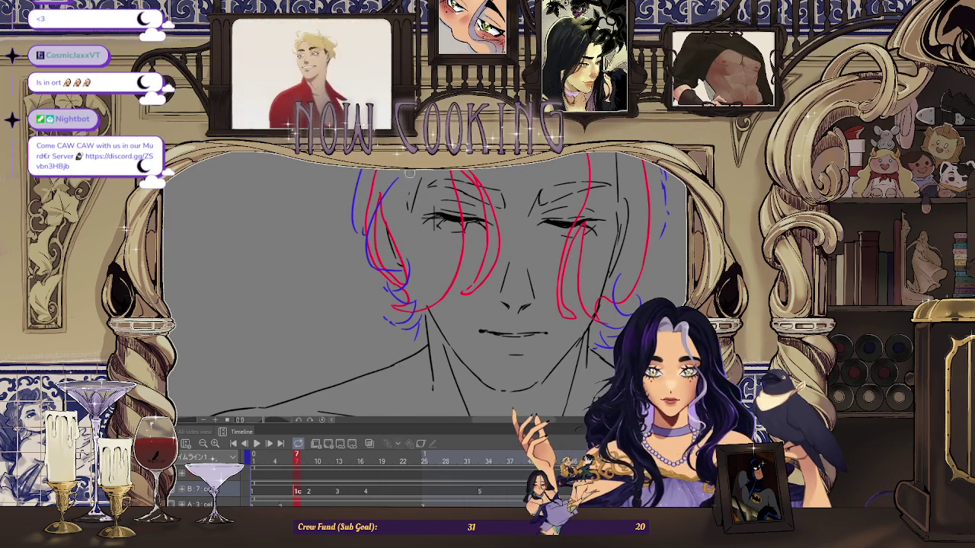
scroll(432, 213, "down", 5)
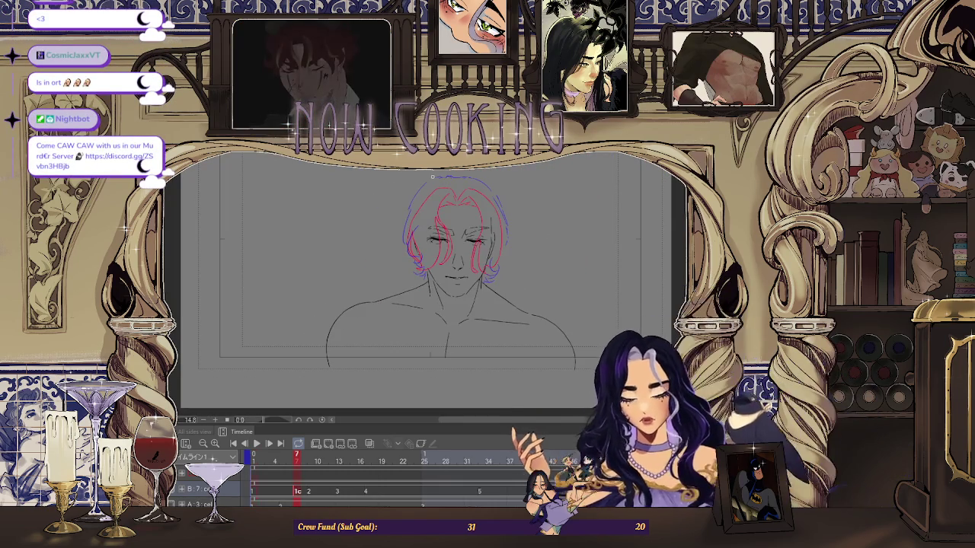
Flip between frame 1 and frame 7, ending on frame 1's clean lineart
key("Home")
key("End")
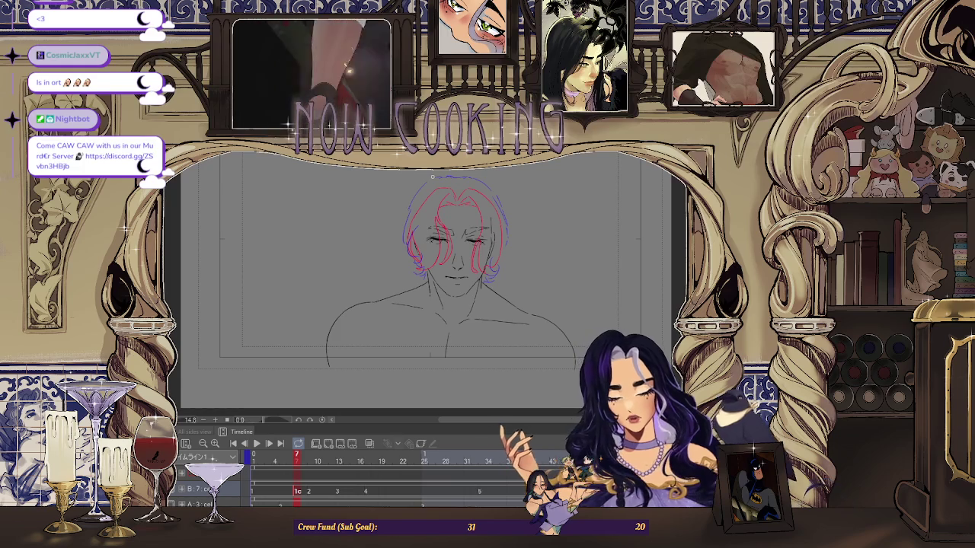
key("Home")
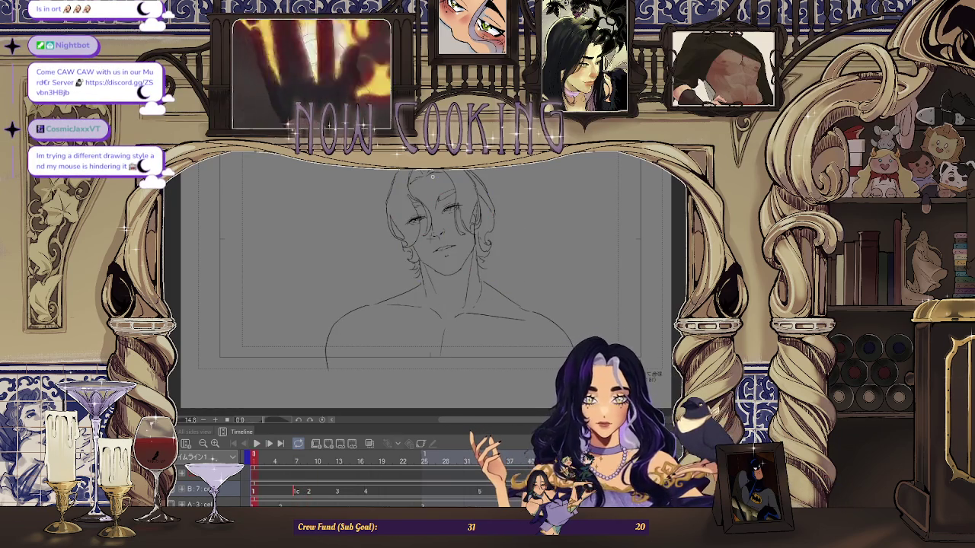
Play the head-turn animation from frame 1 and return to the start
key("space")
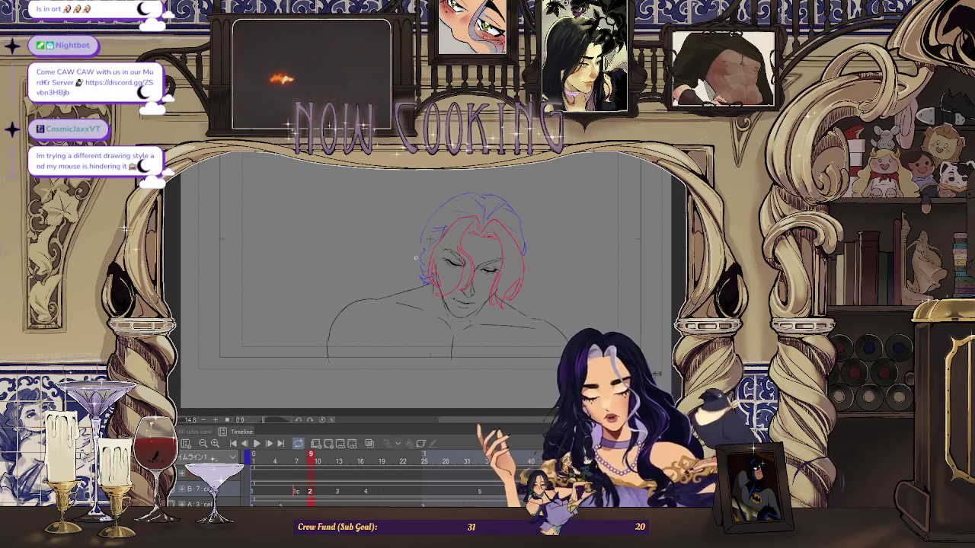
scroll(402, 243, "up", 3)
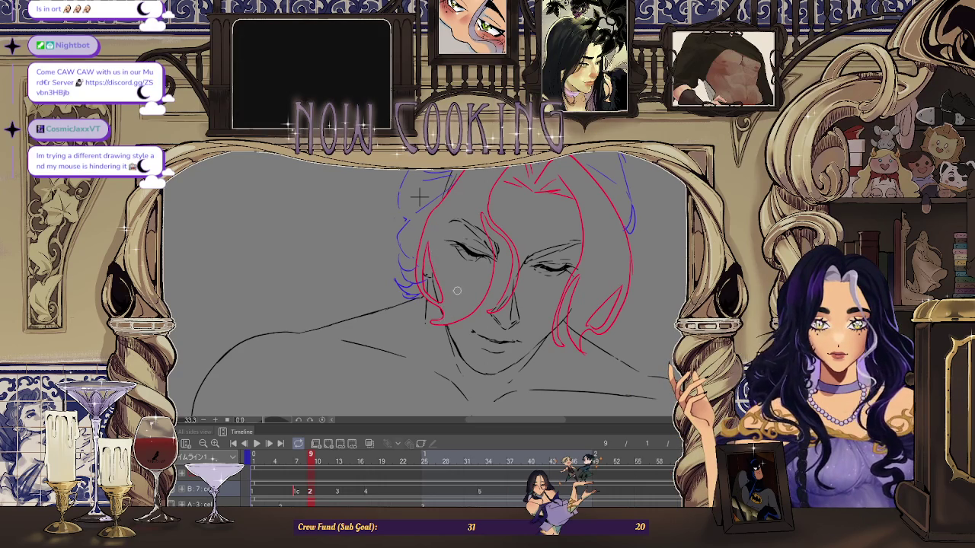
scroll(456, 304, "down", 3)
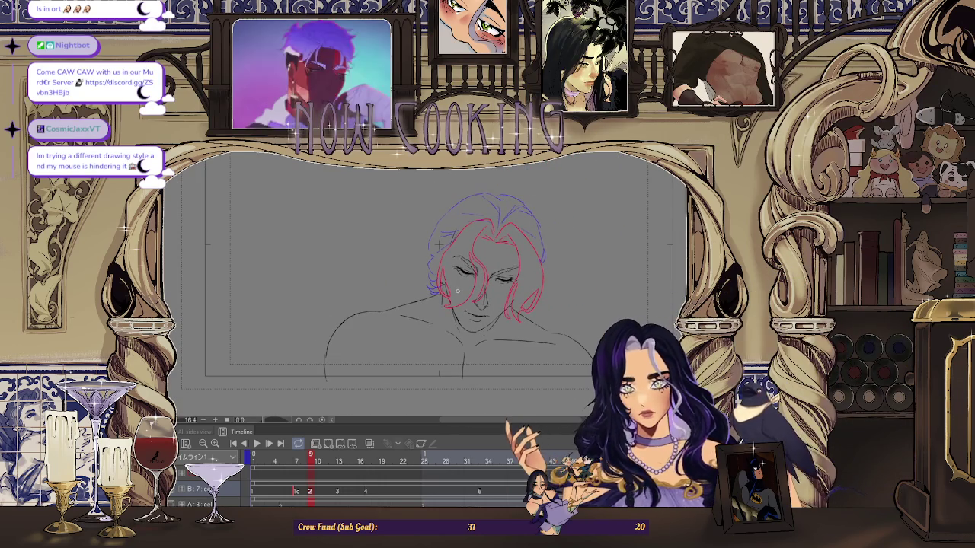
scroll(457, 342, "down", 2)
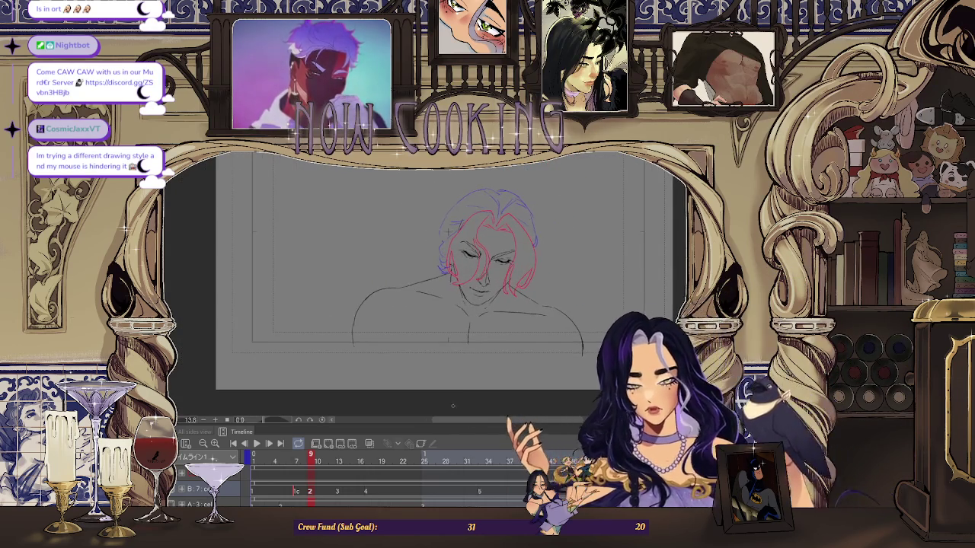
key("space")
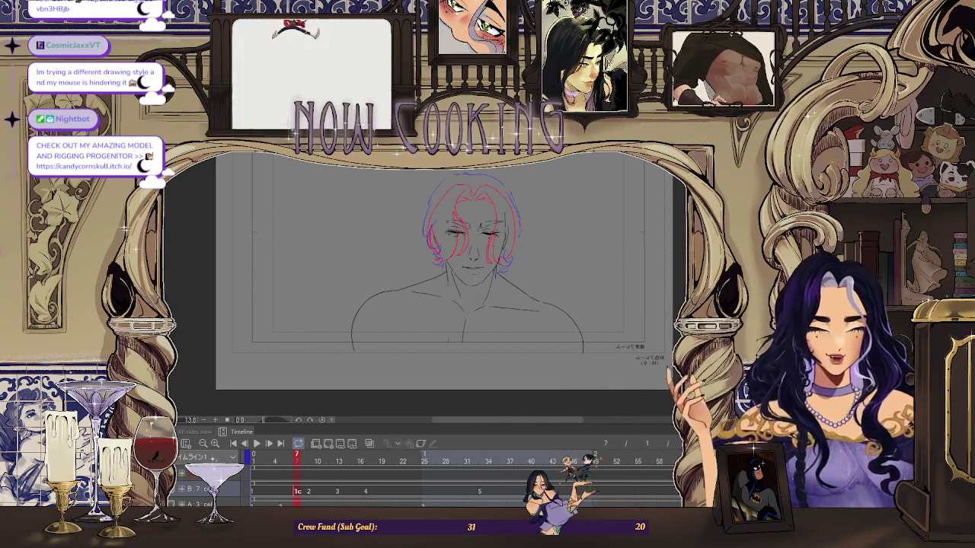
scroll(430, 223, "up", 5)
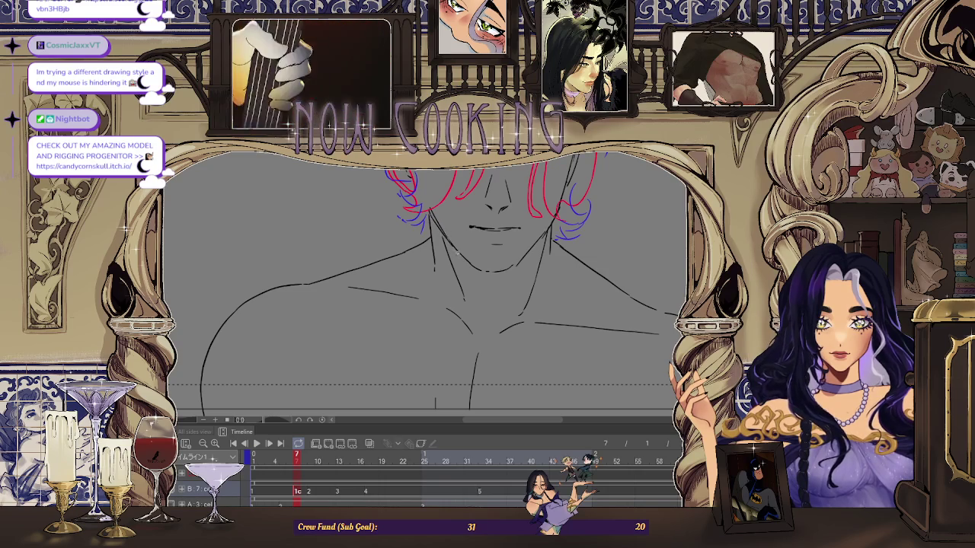
scroll(376, 256, "down", 5)
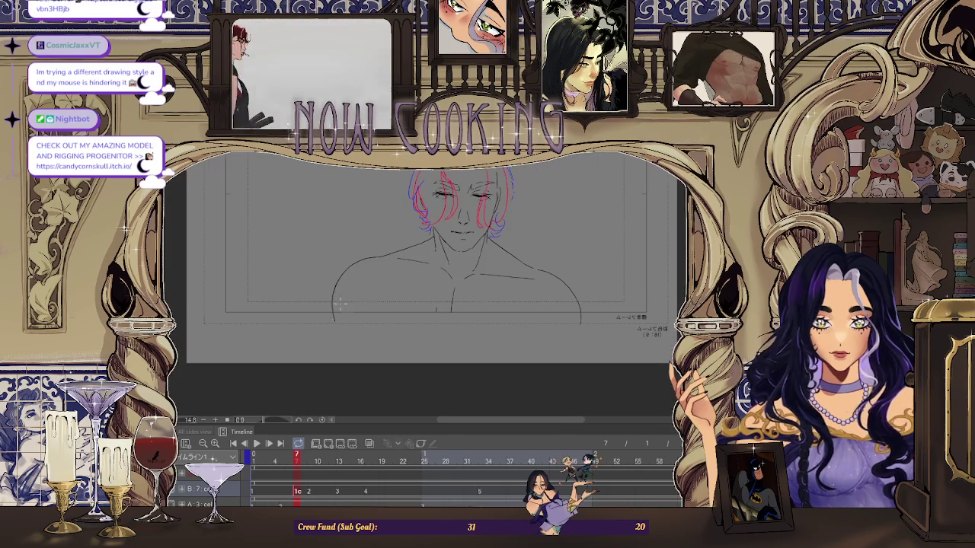
Replay the animation, stop on frame 7 and make the brush much larger
key("space")
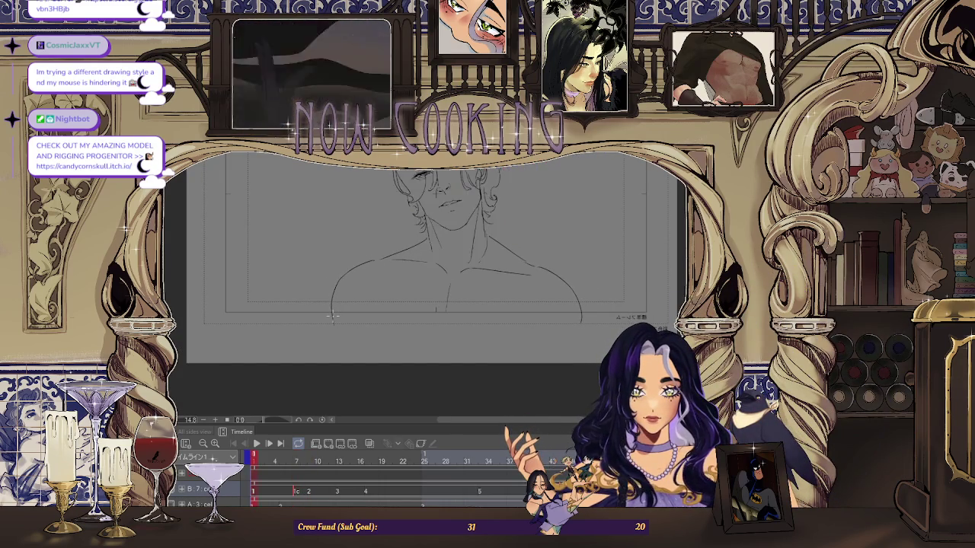
key("space")
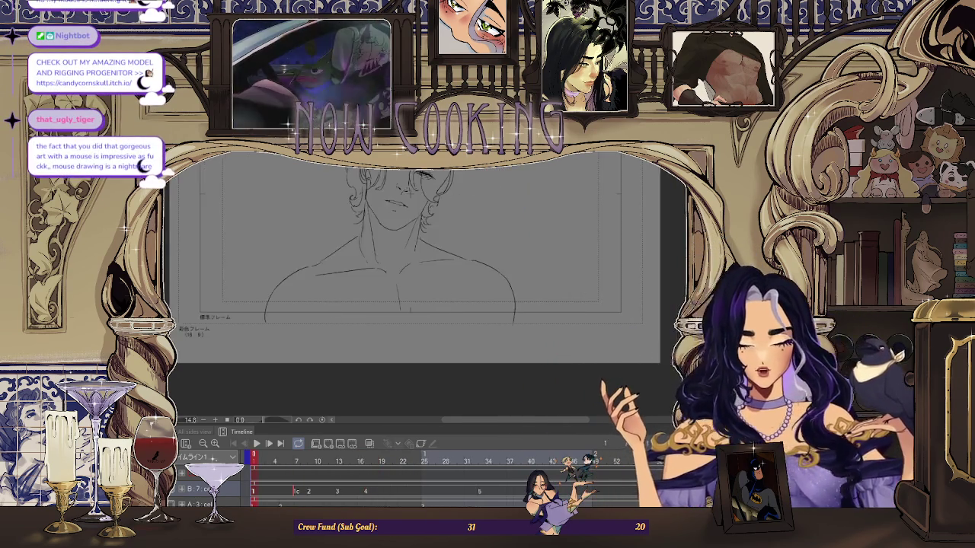
scroll(457, 305, "down", 2)
scroll(573, 253, "up", 3)
key("space")
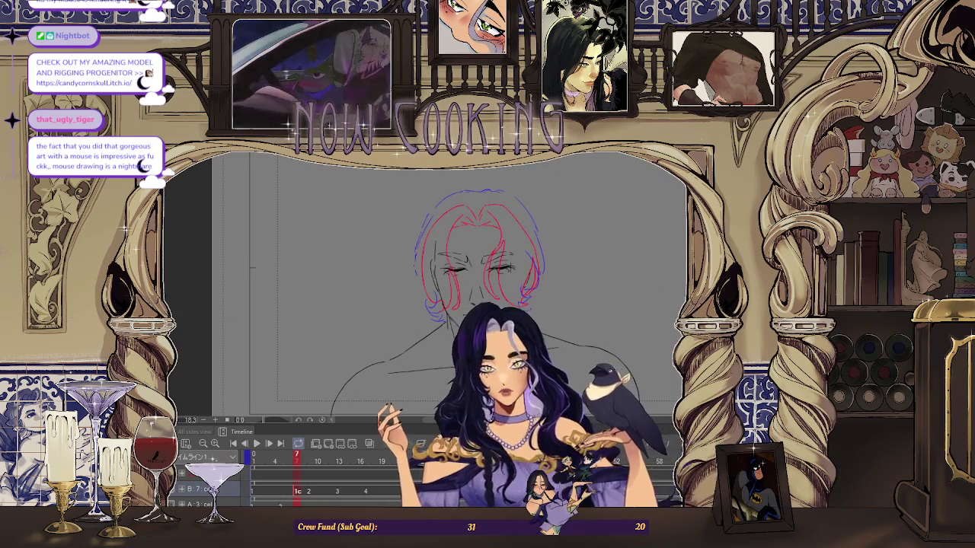
key("e")
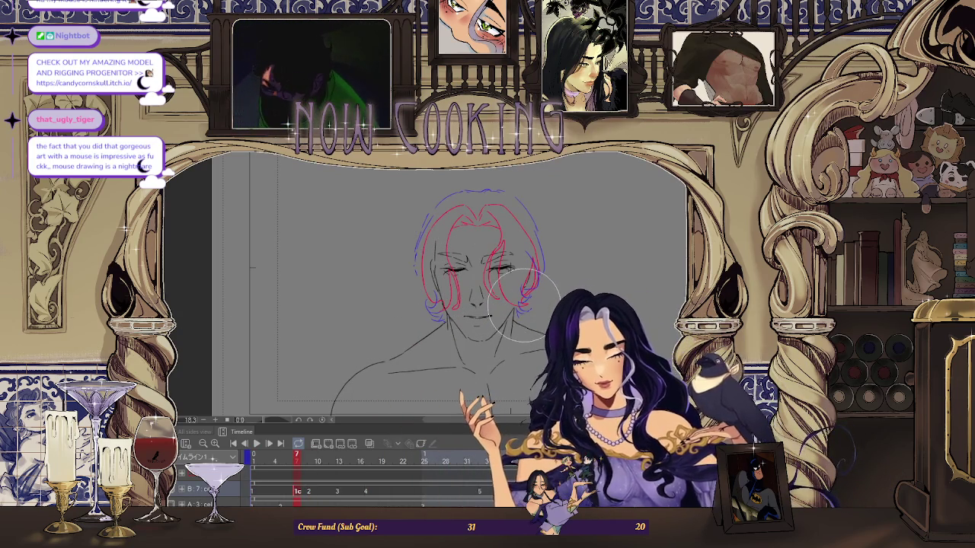
key("space")
key("space")
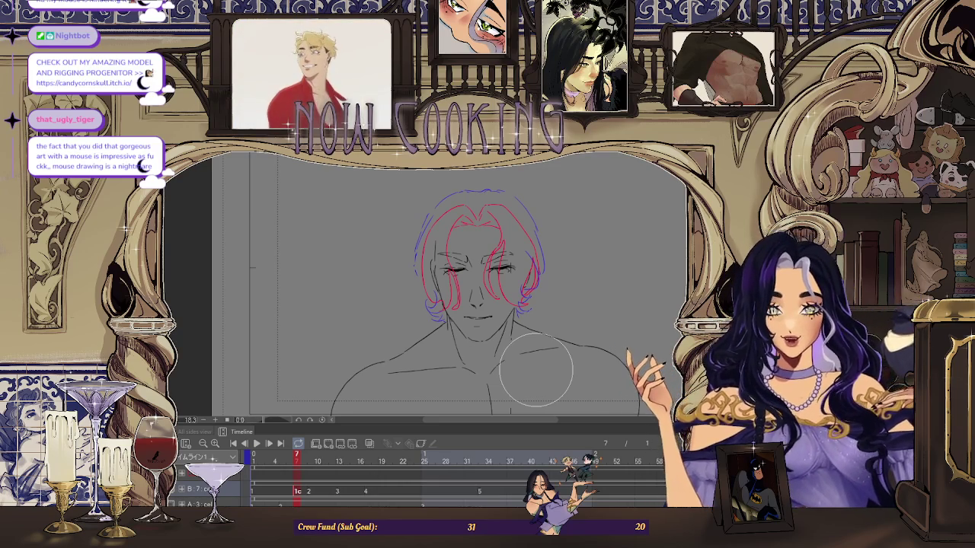
Pan and zoom around the canvas, then return the playhead to frame 1
scroll(595, 263, "down", 2)
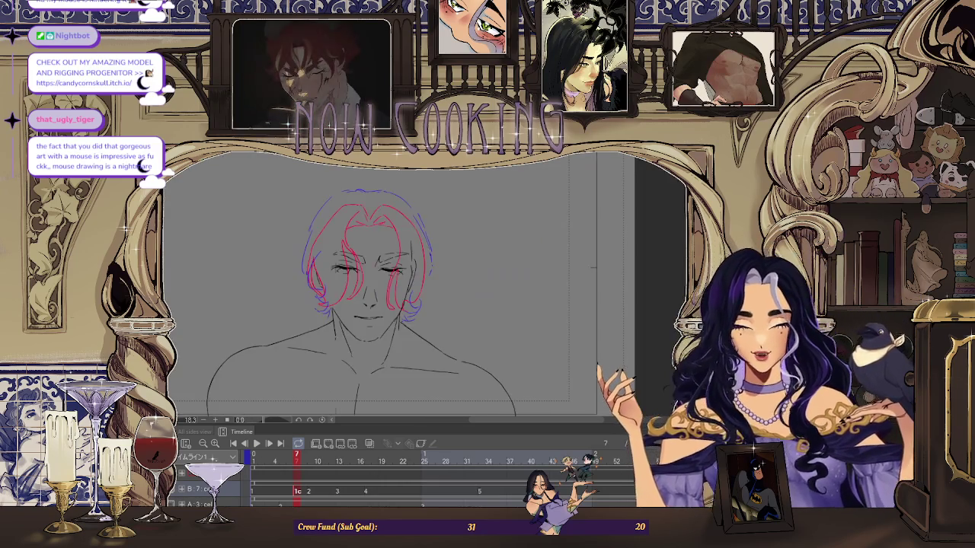
scroll(595, 262, "left", 2)
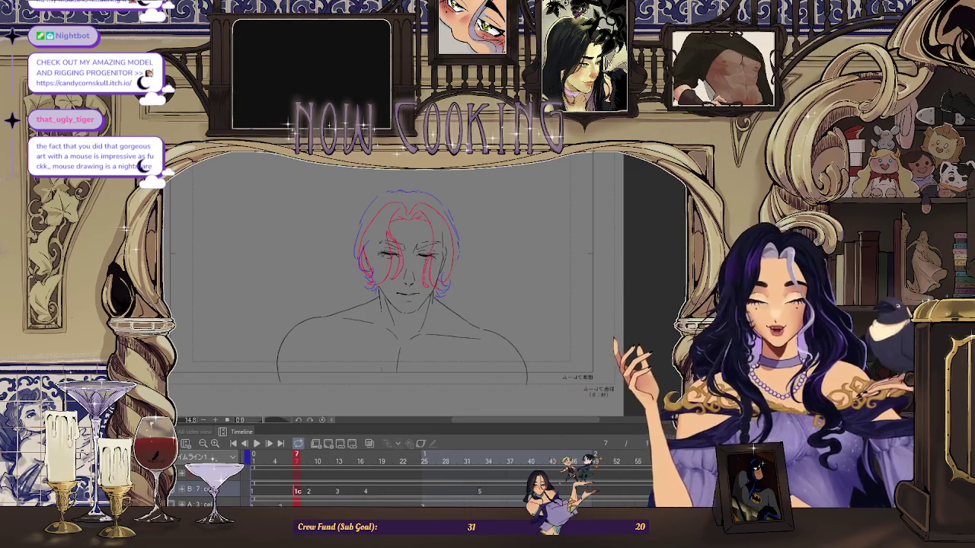
left_click_drag(554, 420, 527, 419)
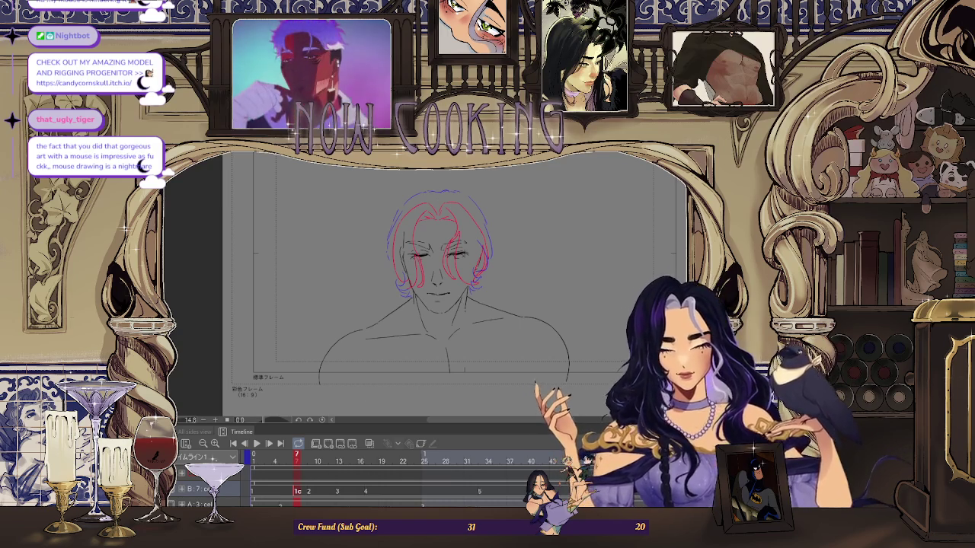
scroll(471, 210, "up", 2)
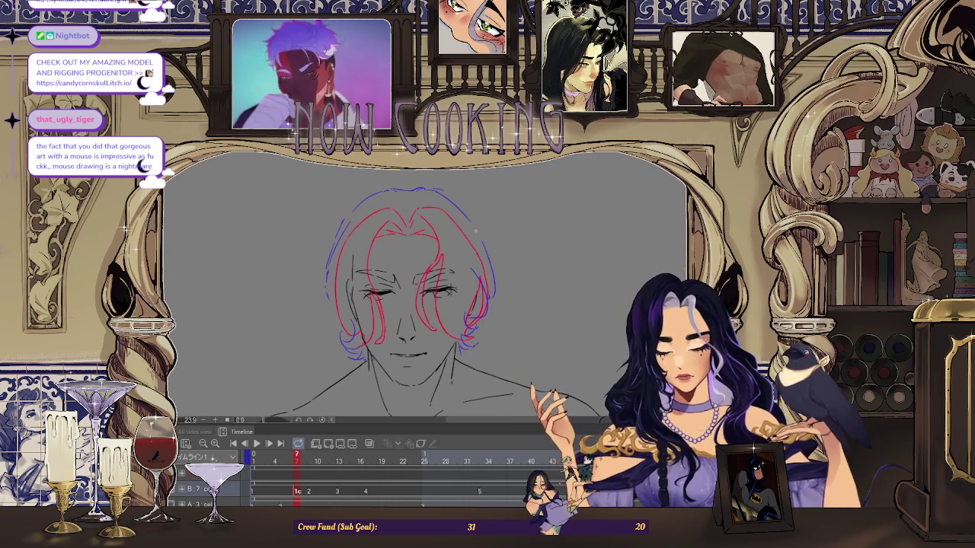
scroll(476, 232, "down", 2)
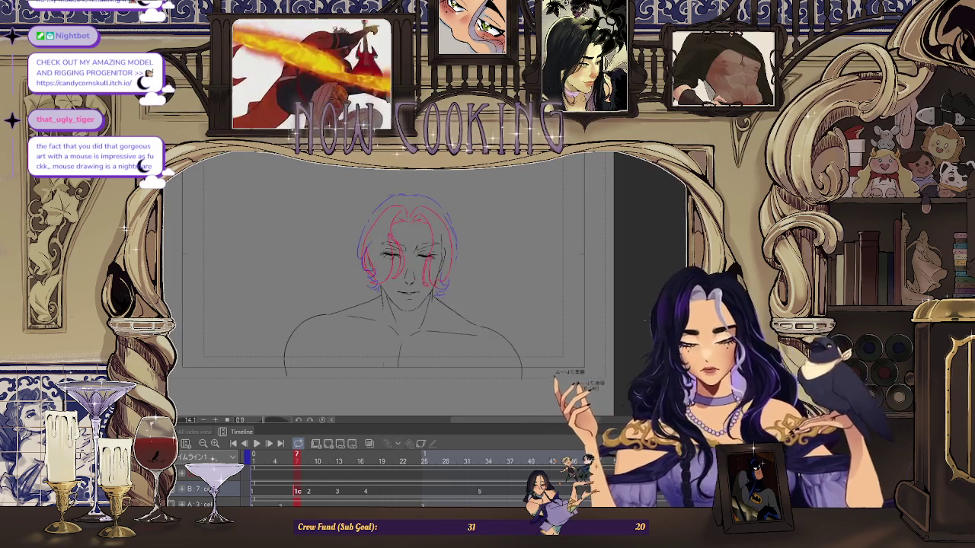
key("Home")
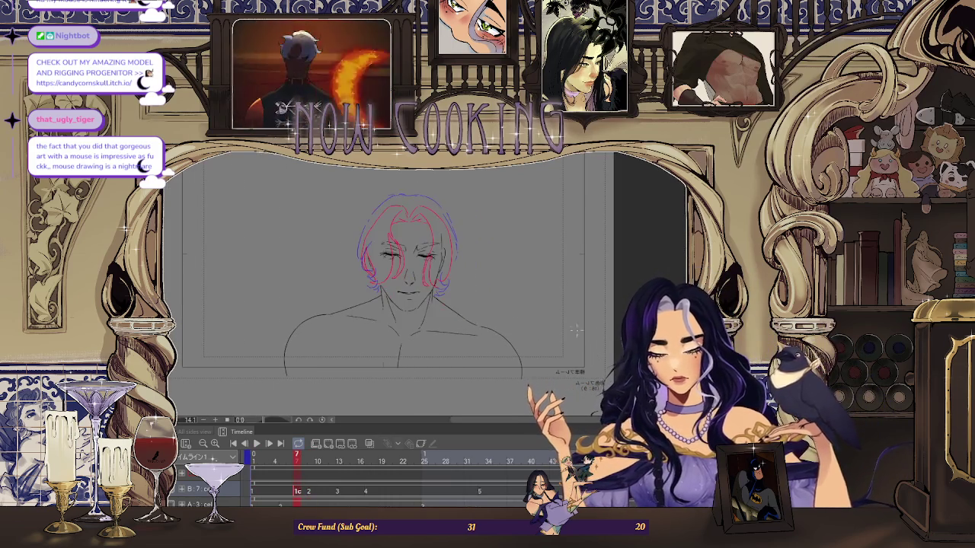
scroll(444, 216, "up", 2)
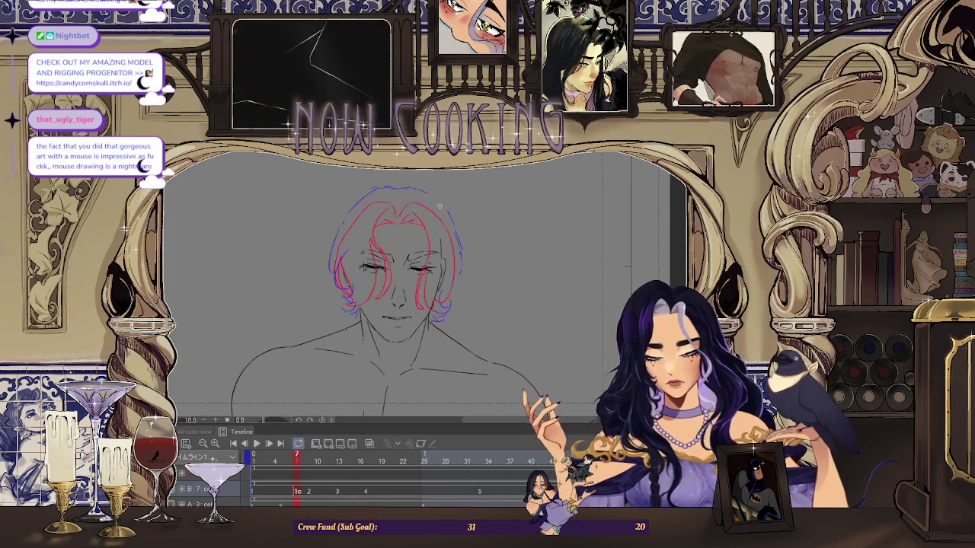
scroll(447, 208, "down", 2)
key("Home")
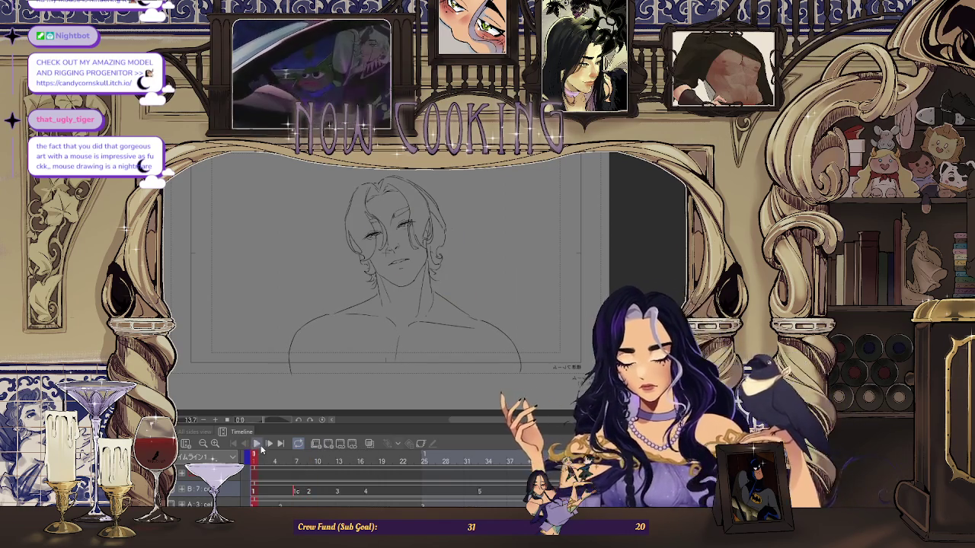
Loop the head-turn animation with onion skin on, then jump back to the first frame
left_click(258, 446)
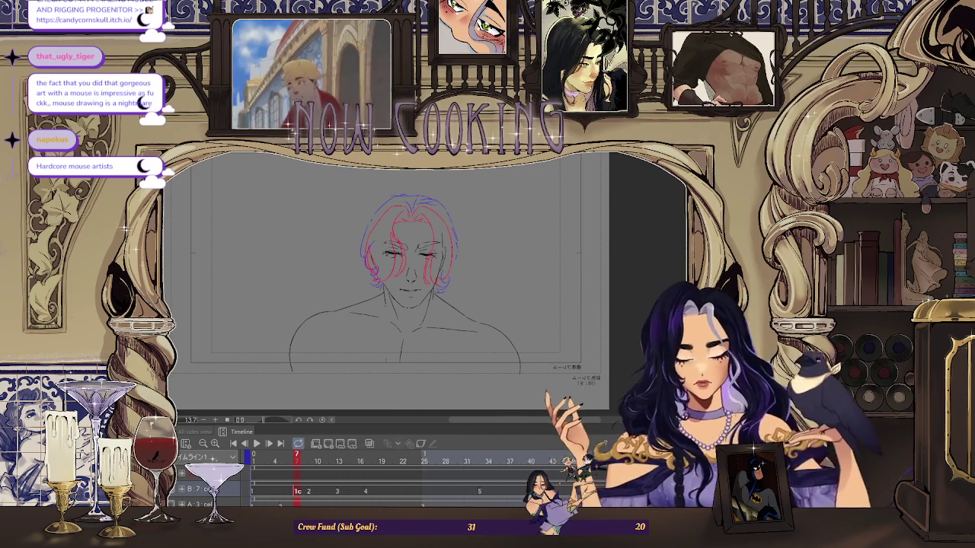
scroll(456, 265, "up", 2)
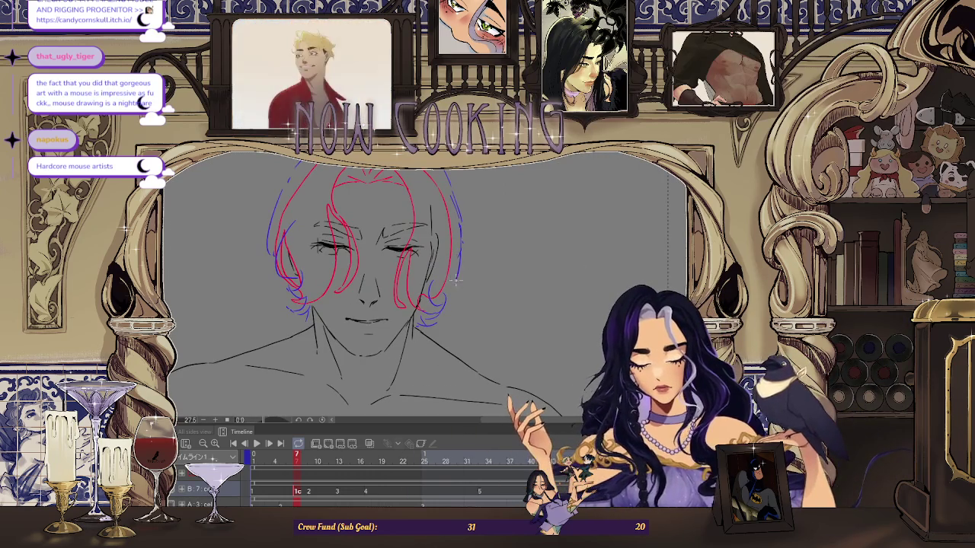
scroll(490, 217, "down", 2)
key("space")
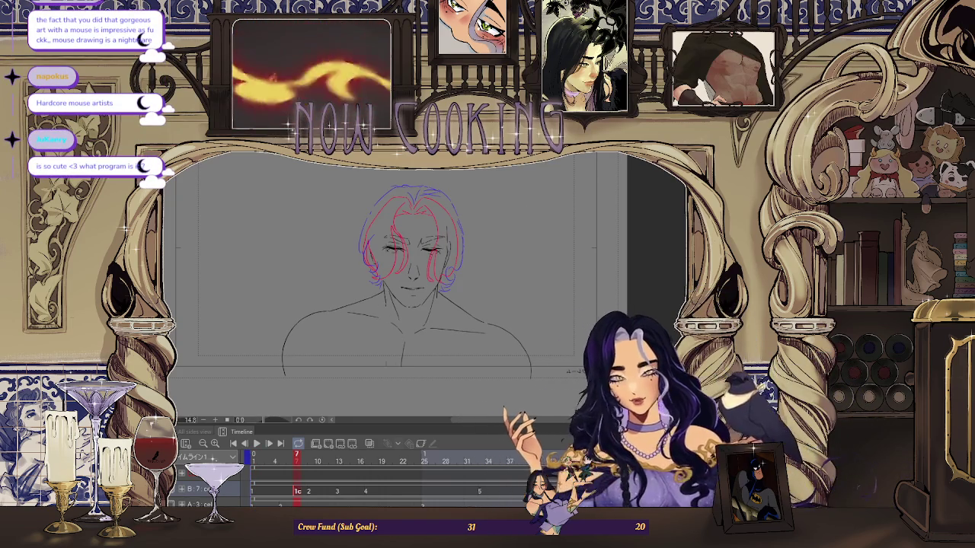
left_click(369, 445)
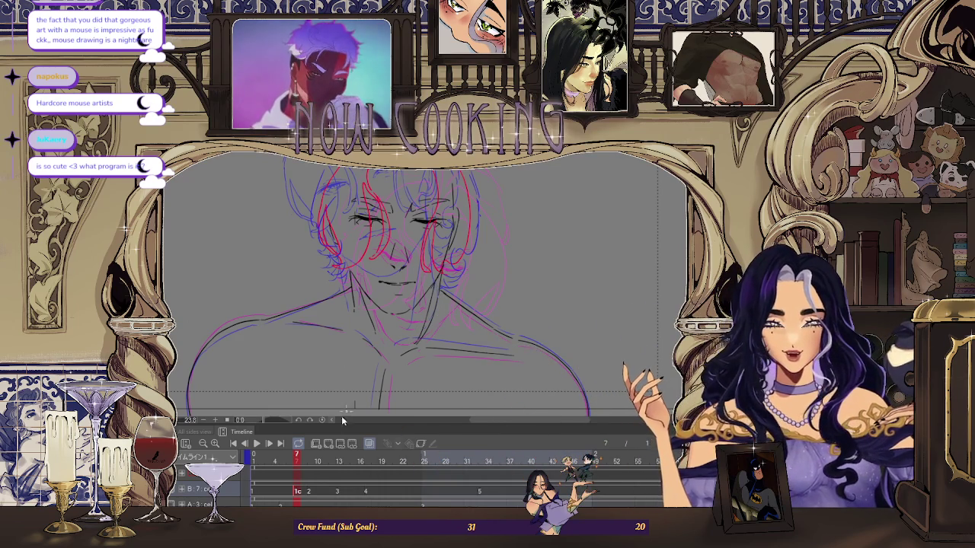
key("ctrl+Tab")
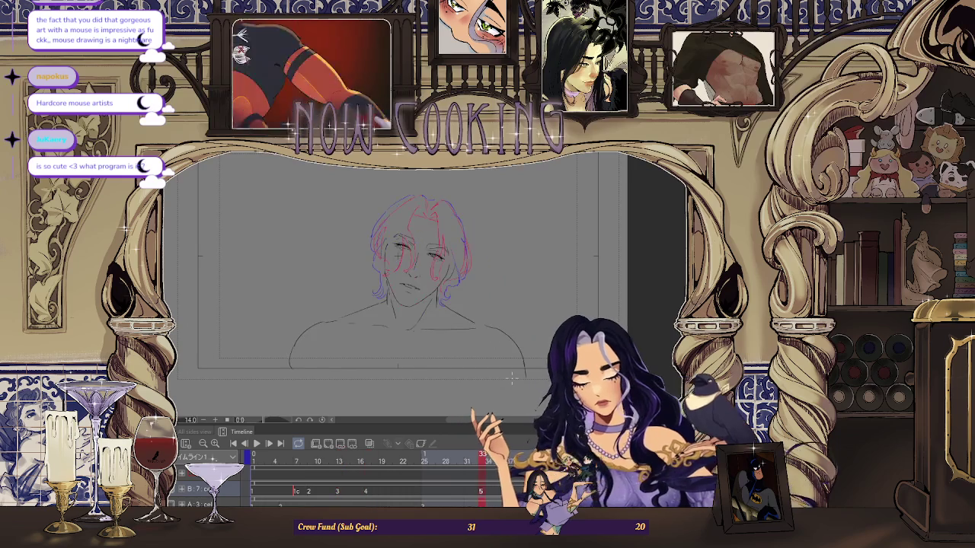
Pan and zoom in on the sketched head on frame 33
scroll(396, 255, "up", 3)
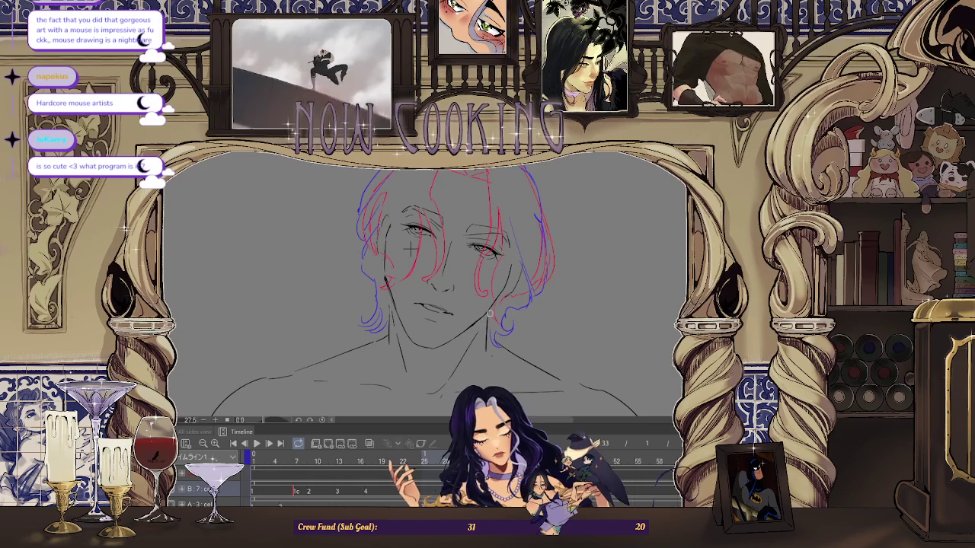
scroll(657, 235, "down", 1)
scroll(657, 236, "down", 2)
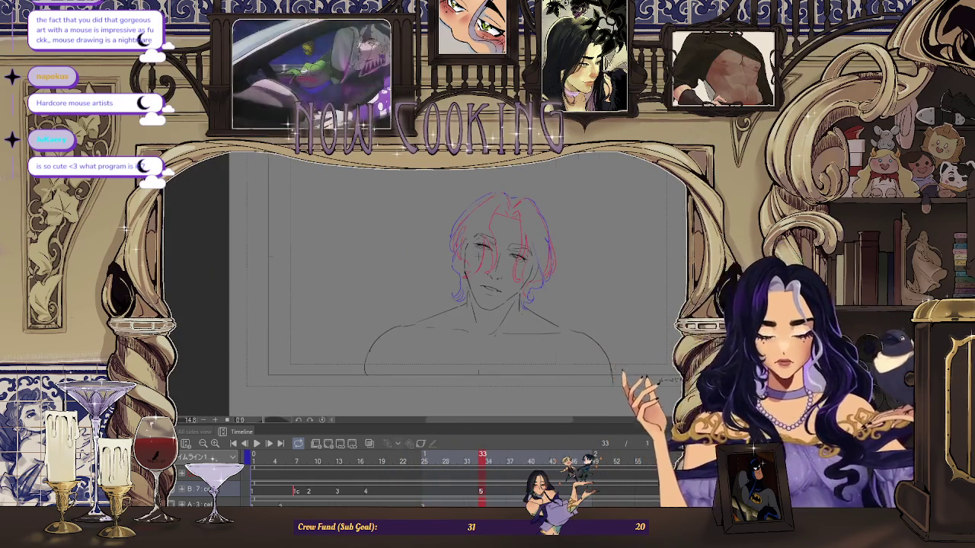
left_click_drag(599, 238, 450, 237)
scroll(378, 272, "up", 2)
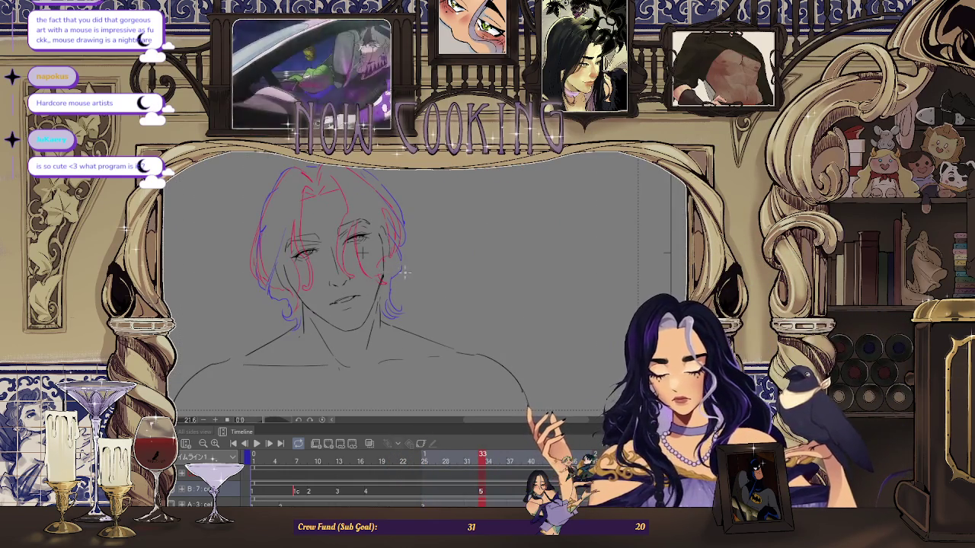
scroll(361, 251, "up", 2)
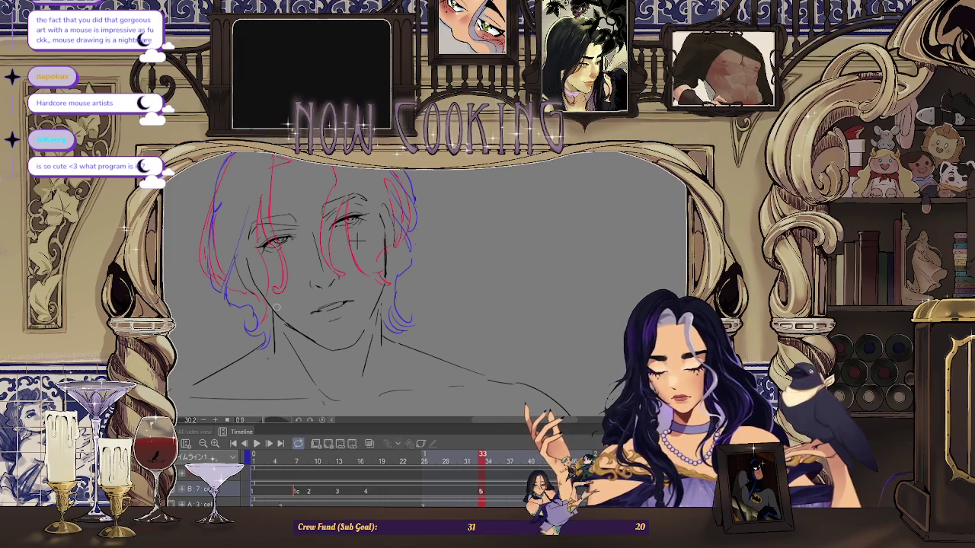
scroll(358, 240, "down", 2)
scroll(358, 251, "down", 1)
scroll(356, 305, "down", 2)
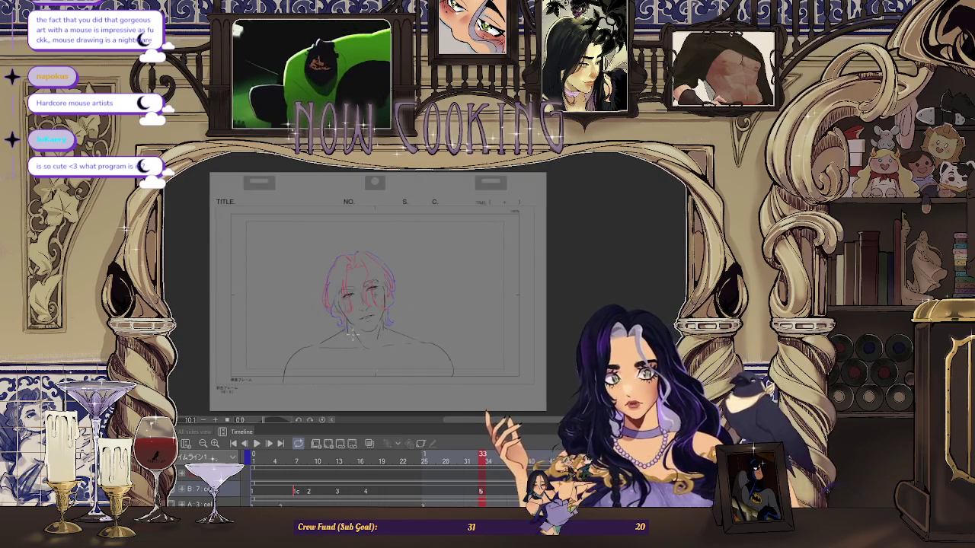
scroll(388, 366, "up", 1)
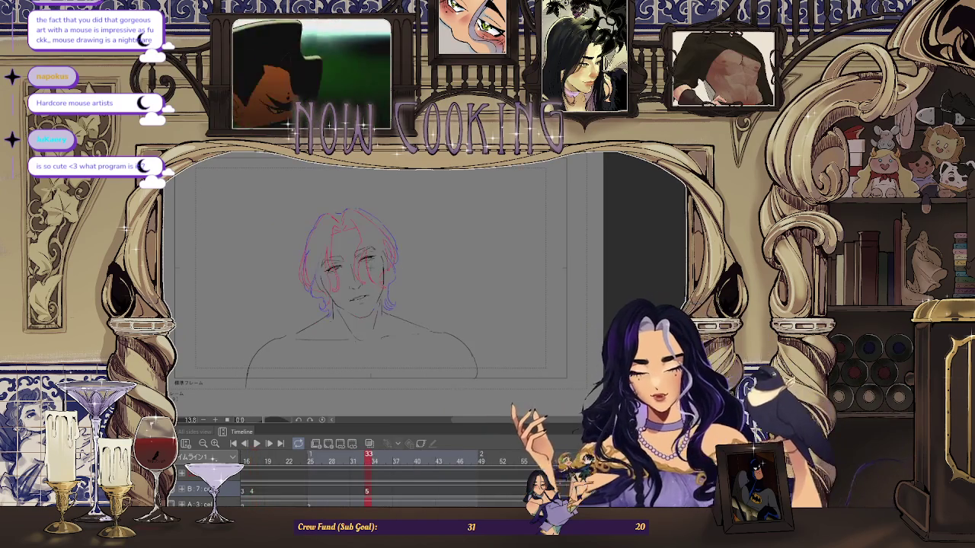
scroll(388, 282, "up", 2)
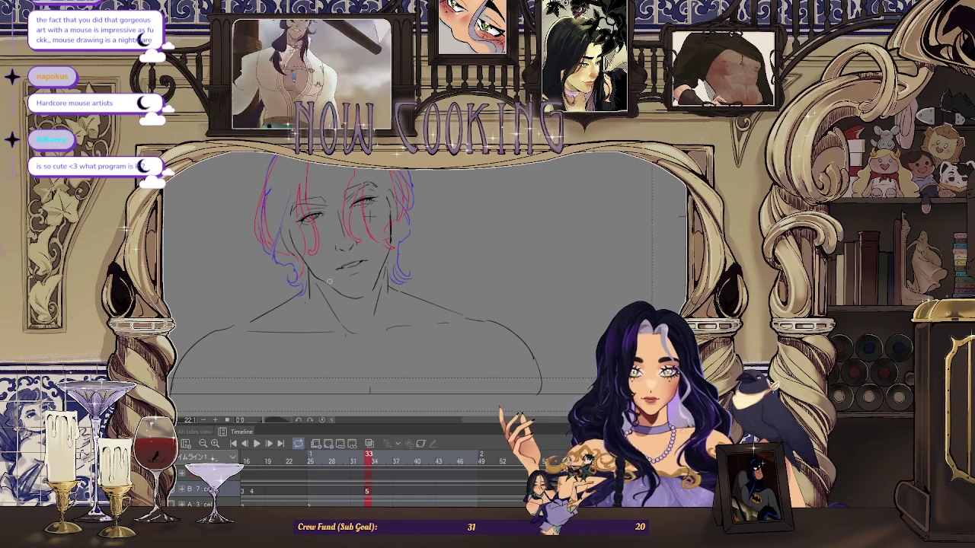
scroll(322, 276, "up", 1)
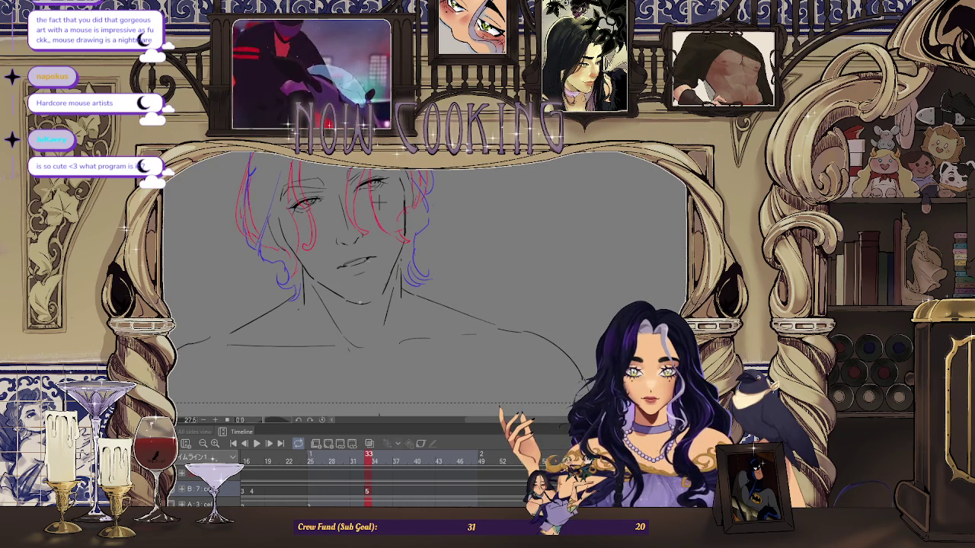
scroll(373, 303, "up", 1)
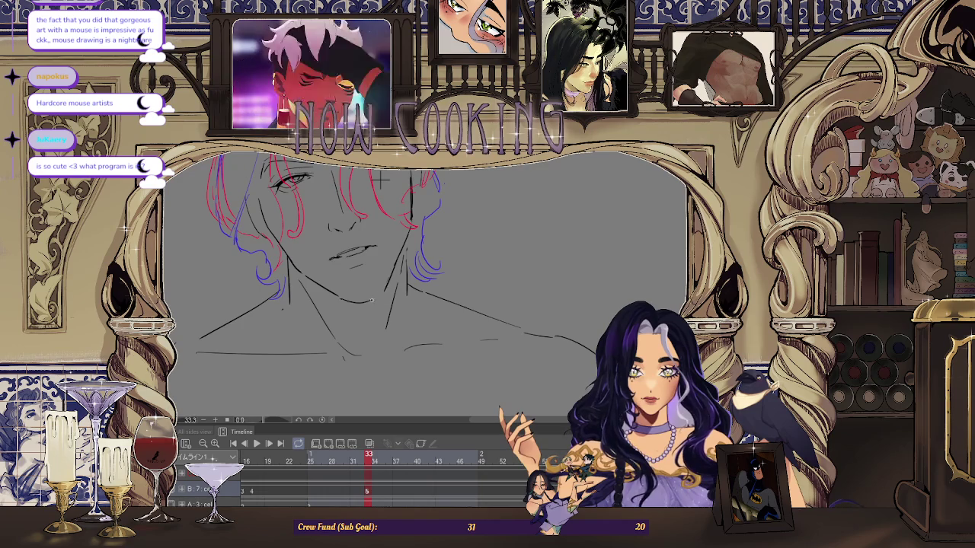
scroll(377, 274, "down", 4)
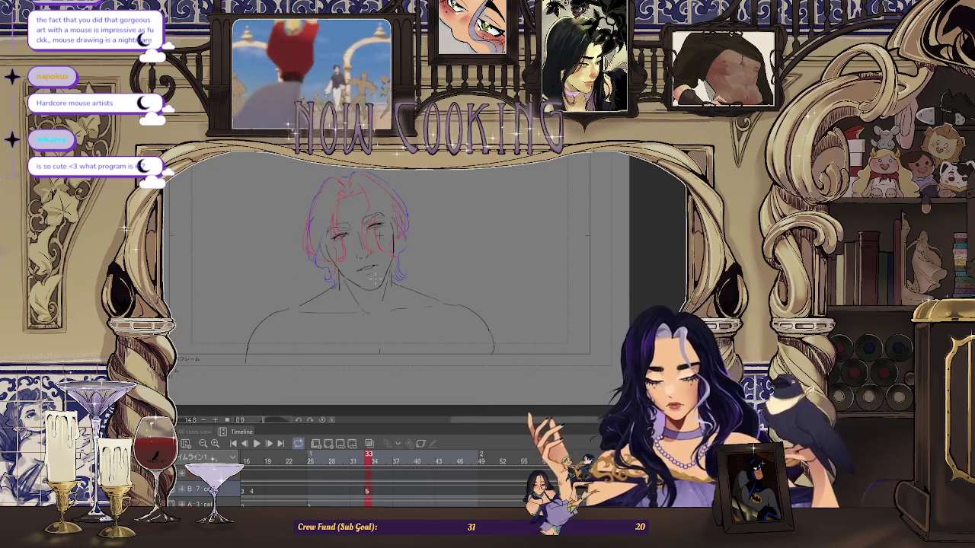
scroll(373, 236, "up", 2)
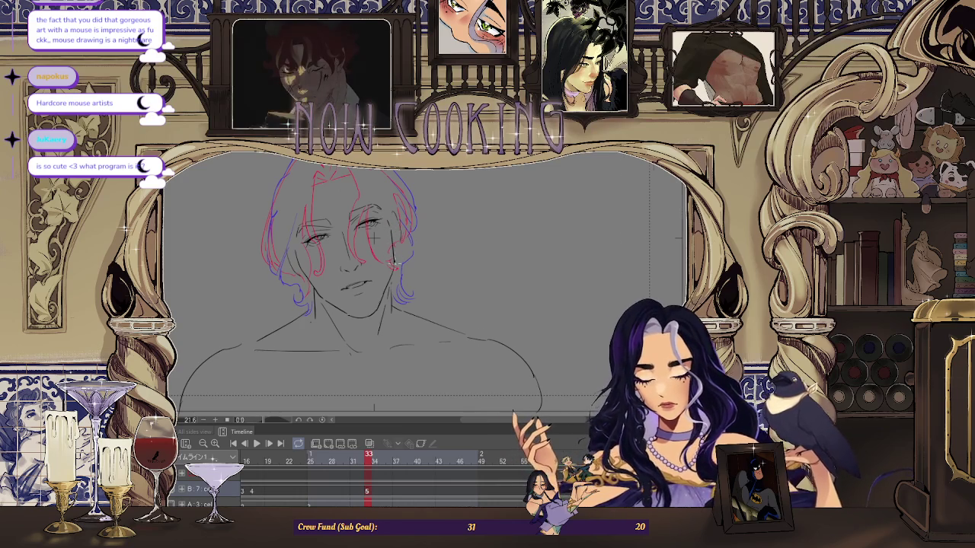
scroll(316, 291, "down", 2)
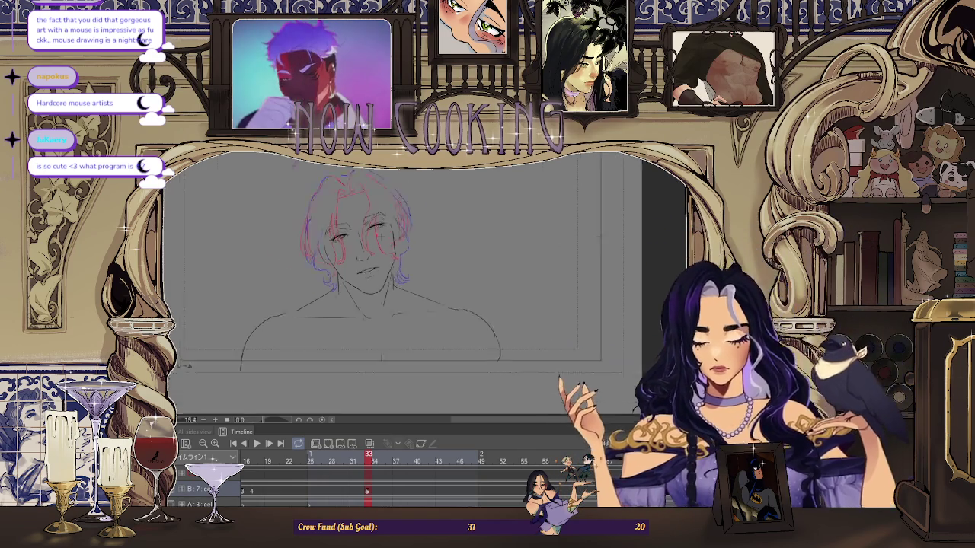
scroll(376, 208, "up", 1)
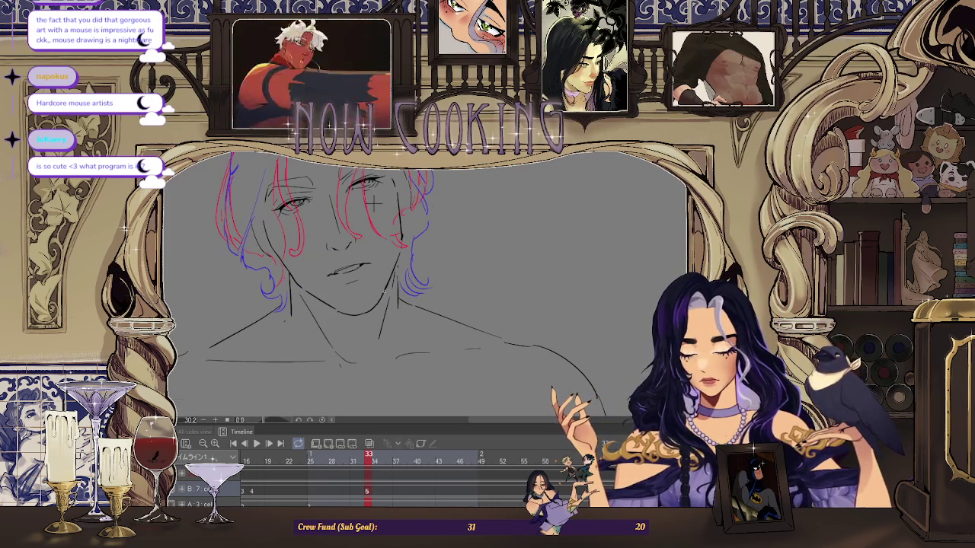
scroll(373, 202, "down", 5)
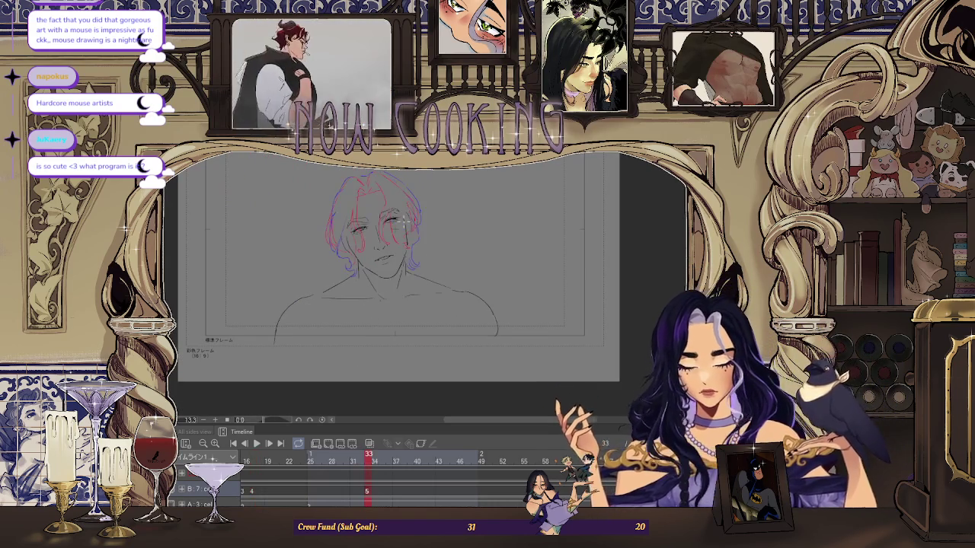
Flip frames to compare head poses, then start transforming the face selection
key("Return")
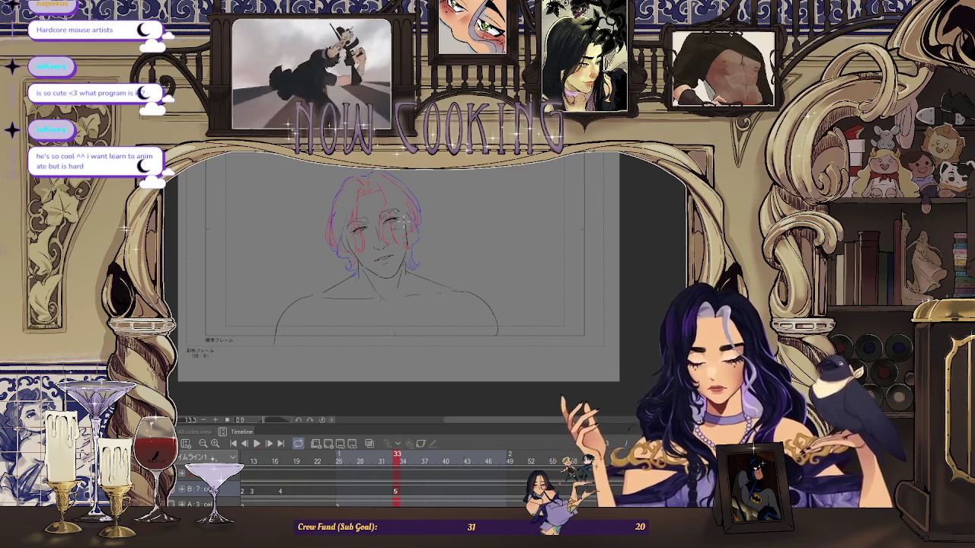
scroll(404, 219, "up", 2)
scroll(401, 215, "up", 2)
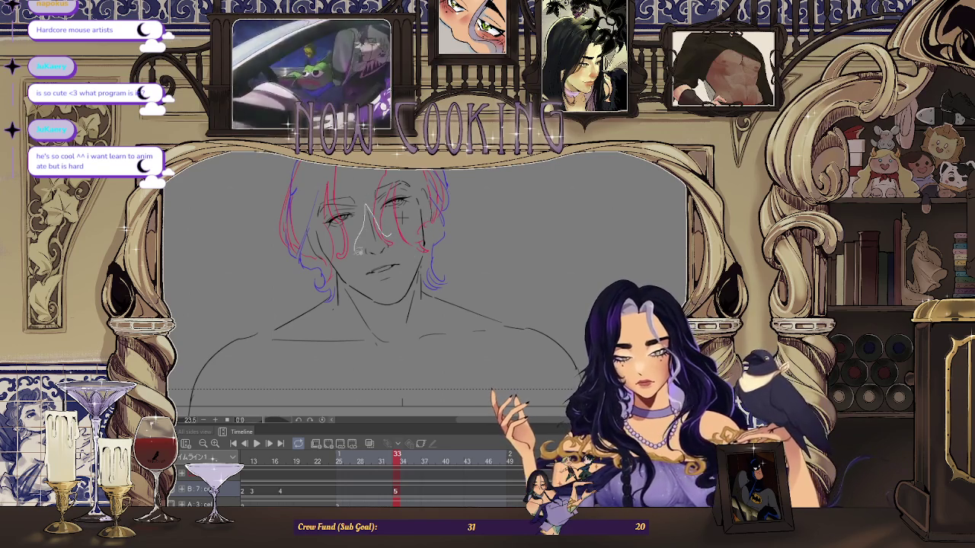
key("ctrl+t")
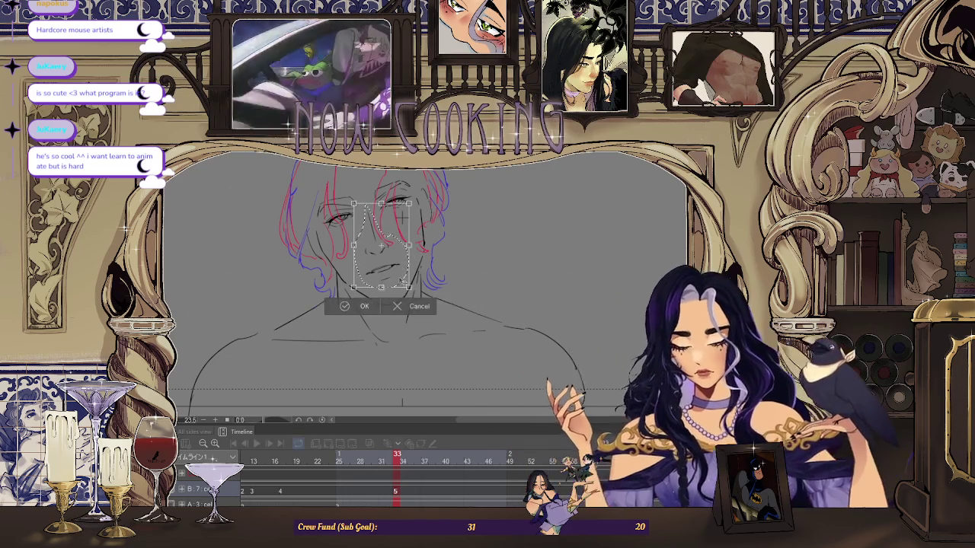
Cancel the face-area transform and clear that selection
left_click(361, 303)
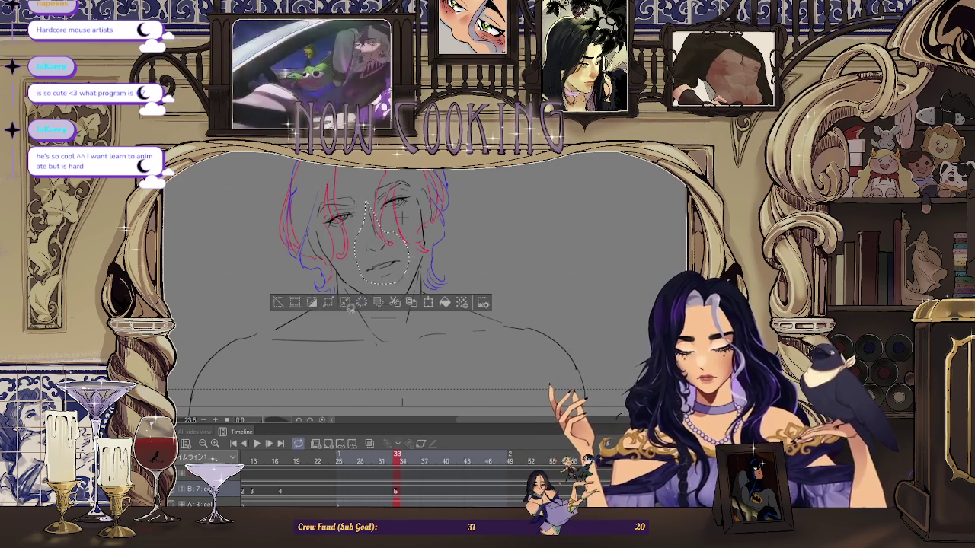
left_click(277, 304)
scroll(375, 203, "up", 2)
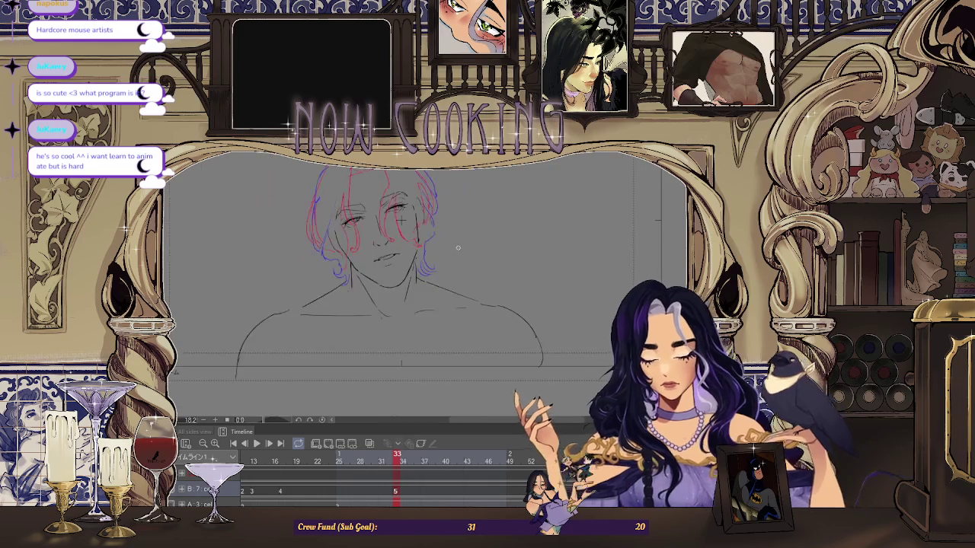
scroll(371, 226, "down", 3)
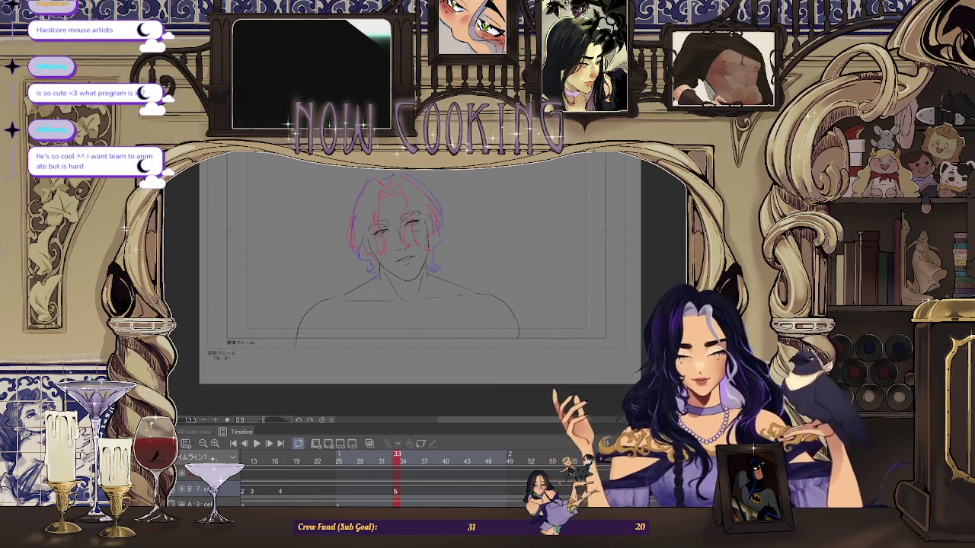
scroll(509, 257, "up", 3)
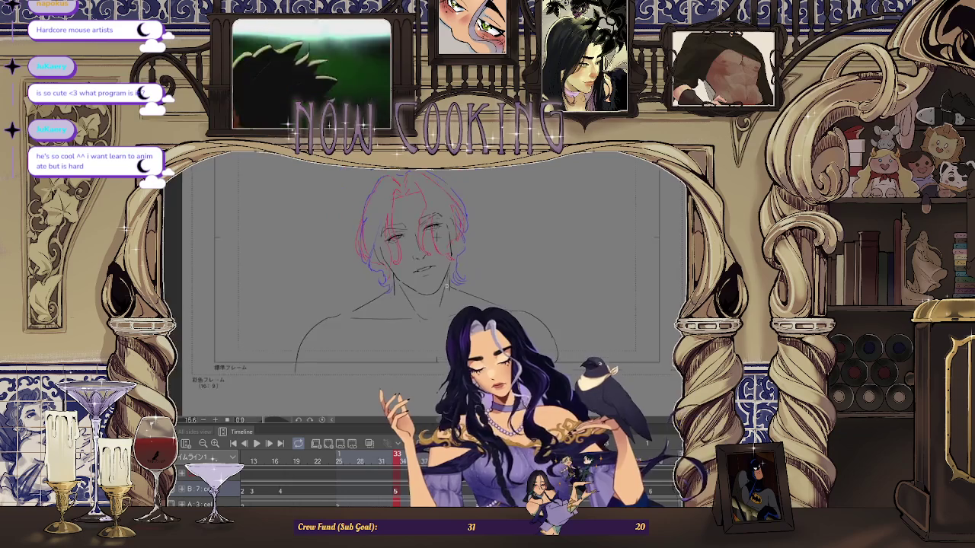
scroll(509, 257, "down", 3)
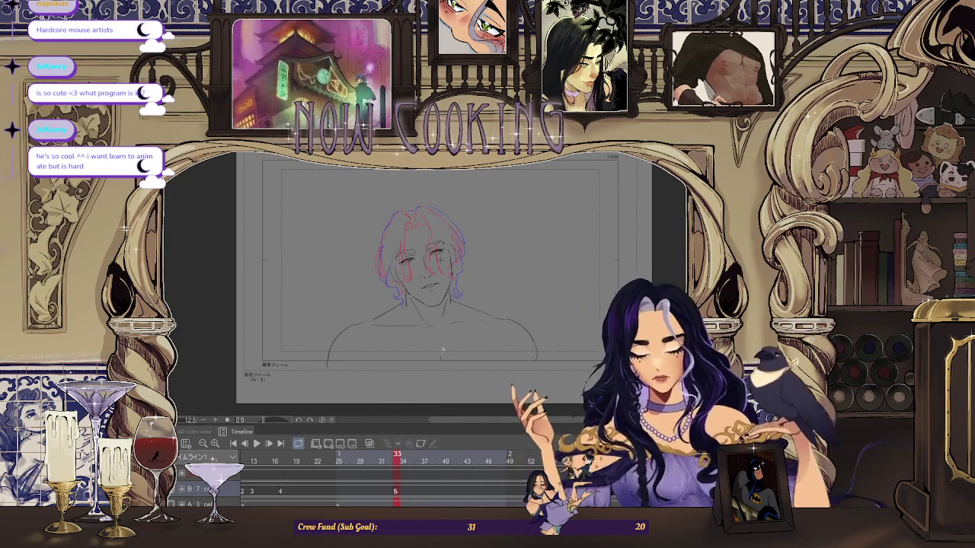
scroll(424, 309, "up", 3)
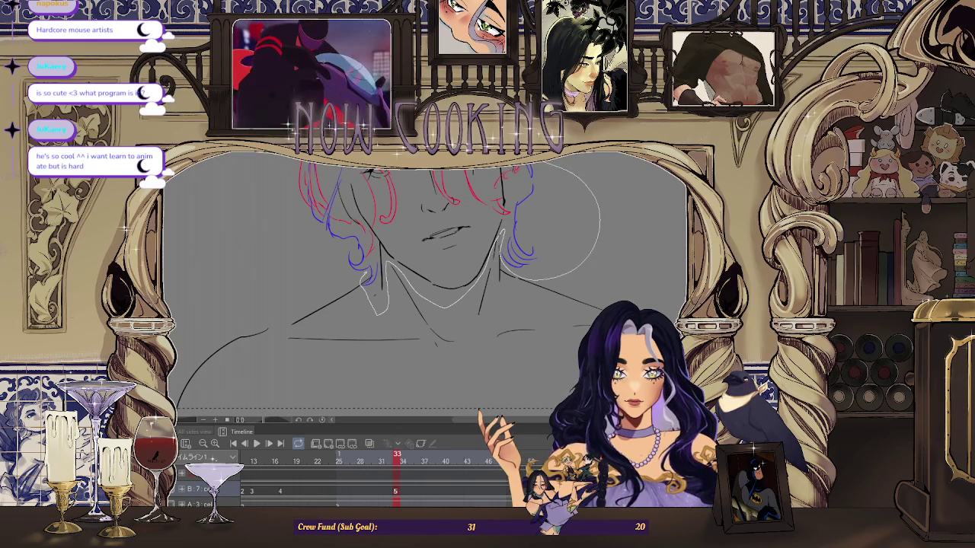
Lasso the head and hair, shift and tilt them slightly left, apply, and deselect
left_click_drag(377, 312, 305, 183)
scroll(426, 251, "down", 3)
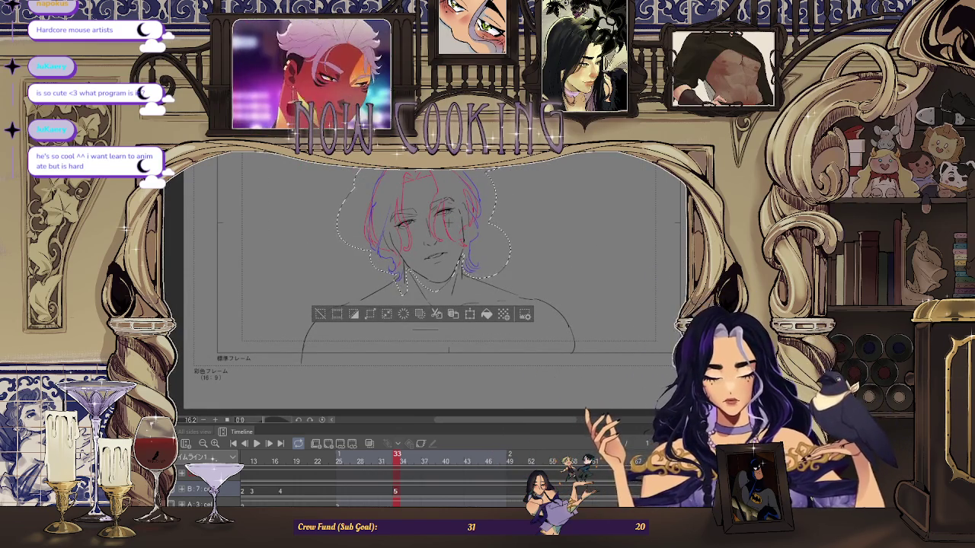
key("ctrl+t")
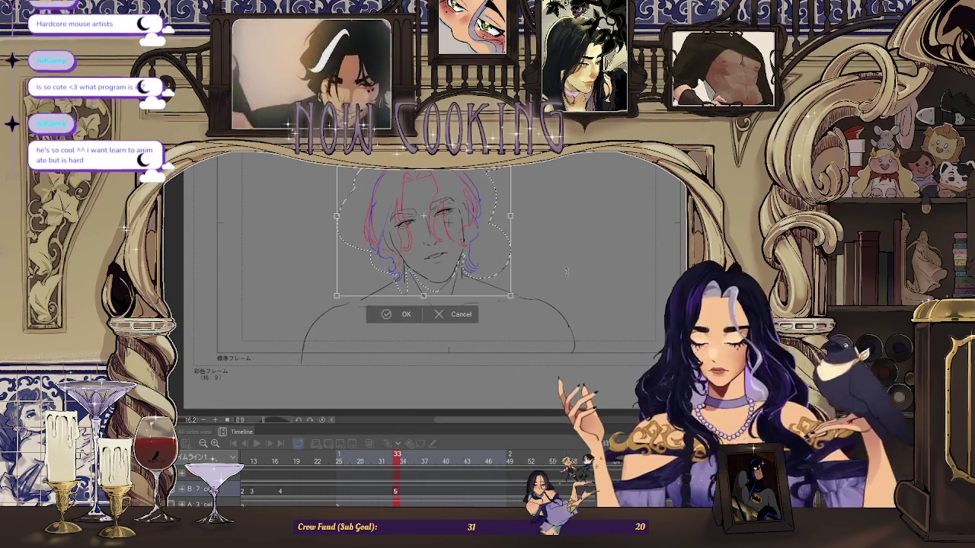
left_click_drag(484, 279, 481, 279)
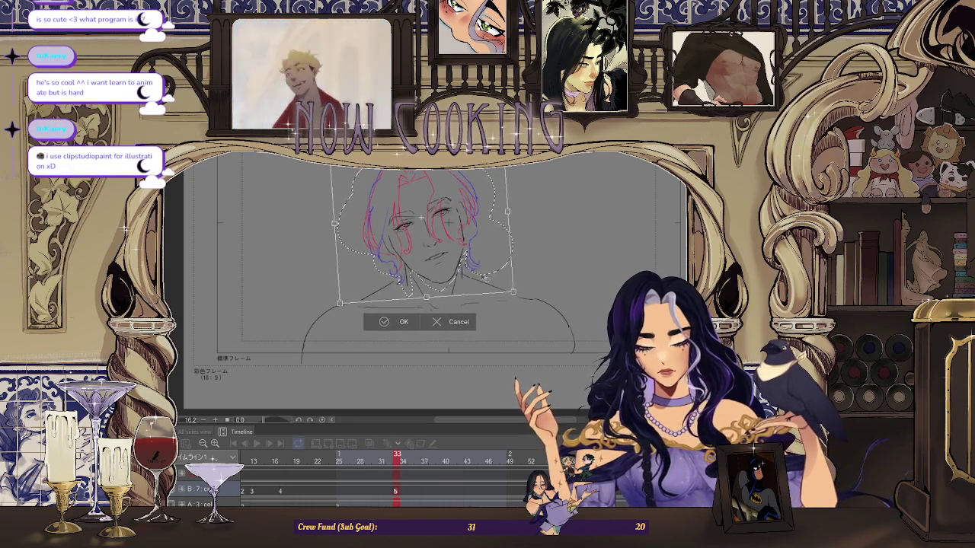
left_click(396, 322)
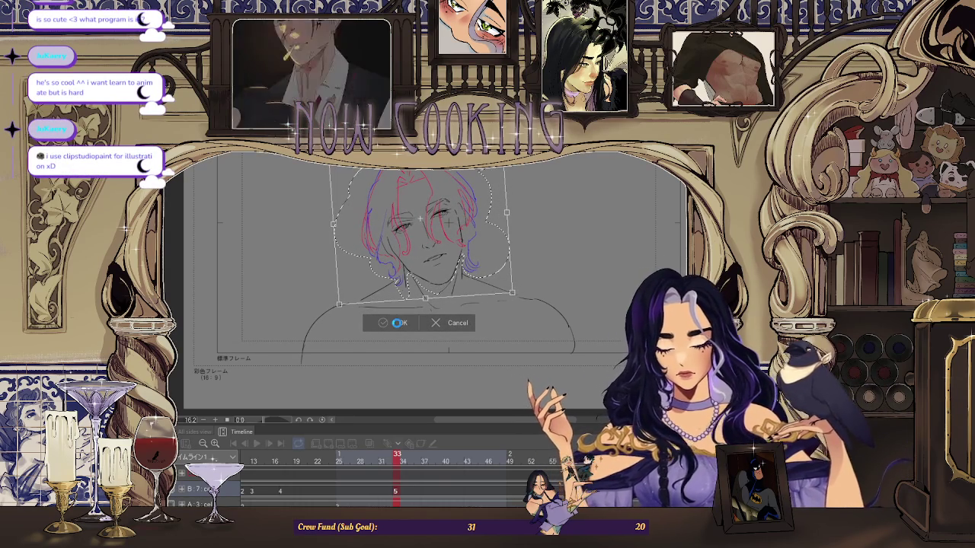
key("ctrl+d")
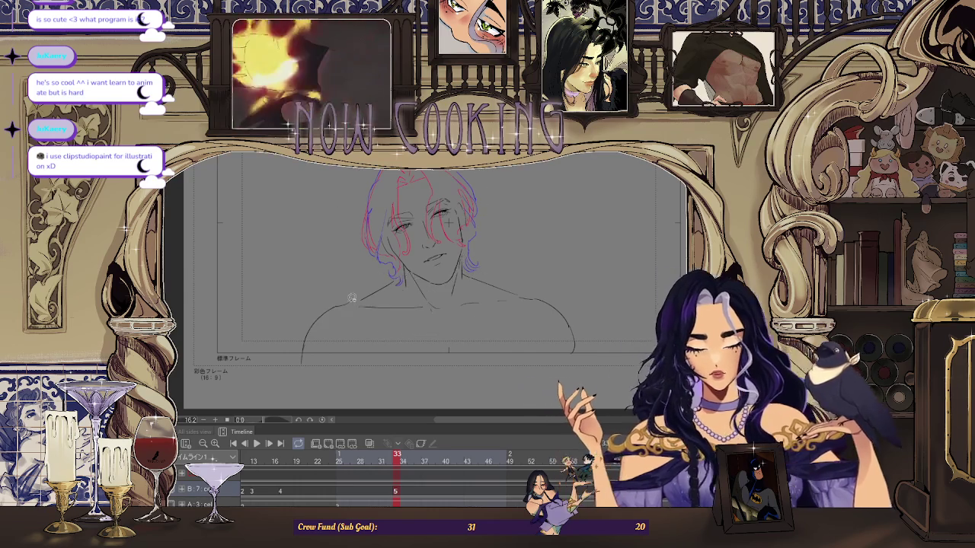
scroll(399, 304, "up", 3)
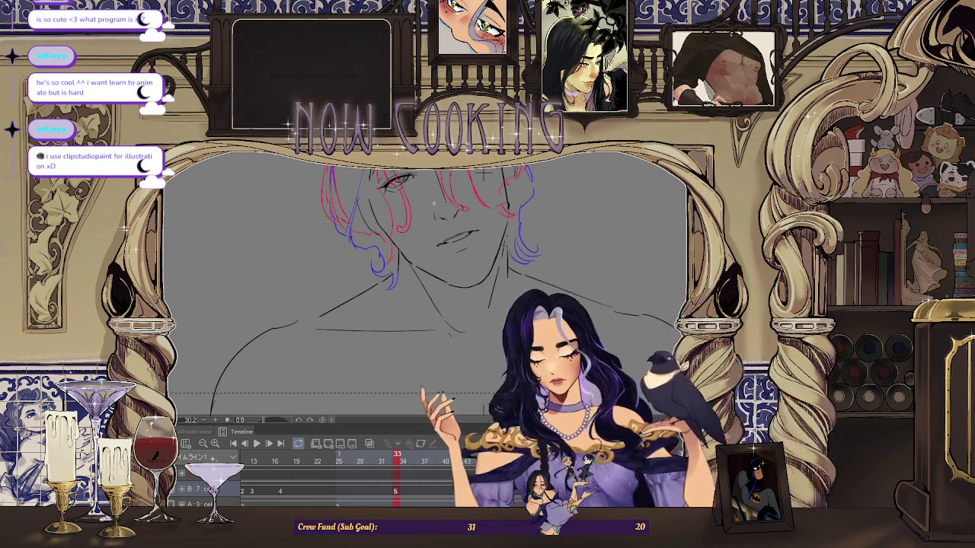
scroll(383, 290, "down", 3)
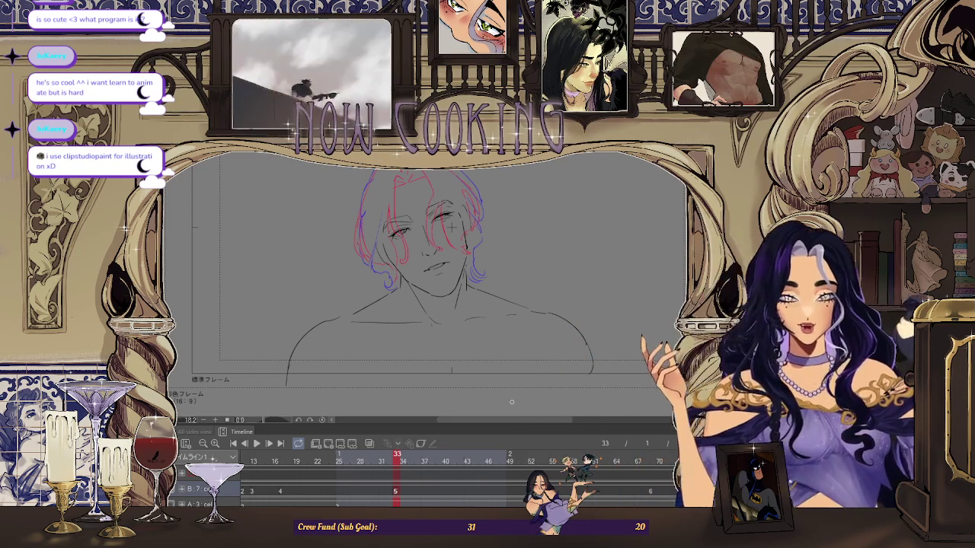
scroll(463, 199, "up", 1)
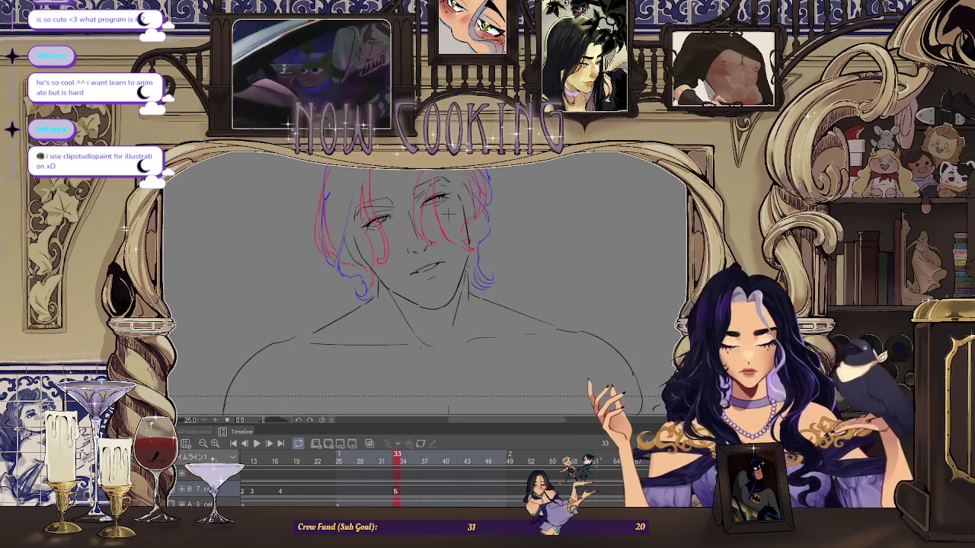
scroll(469, 279, "up", 1)
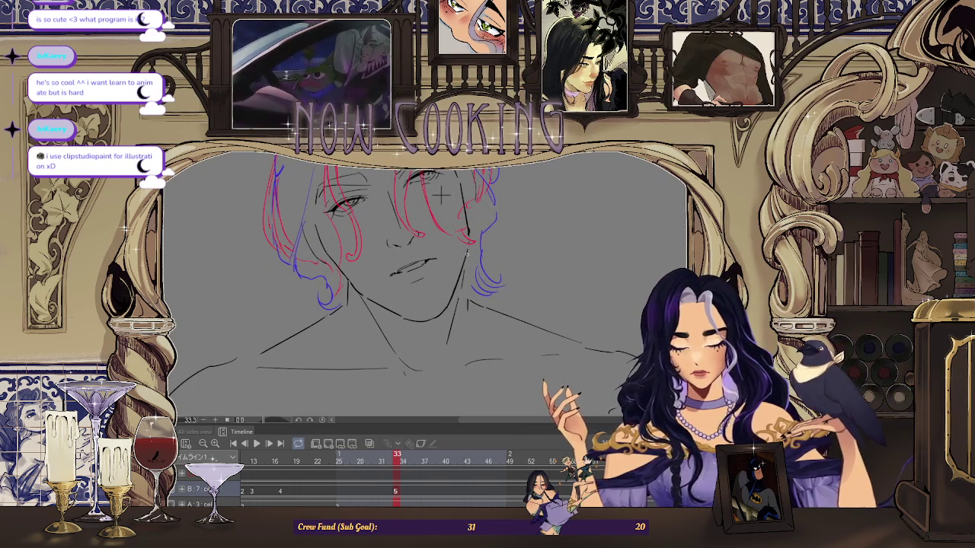
key("ctrl+0")
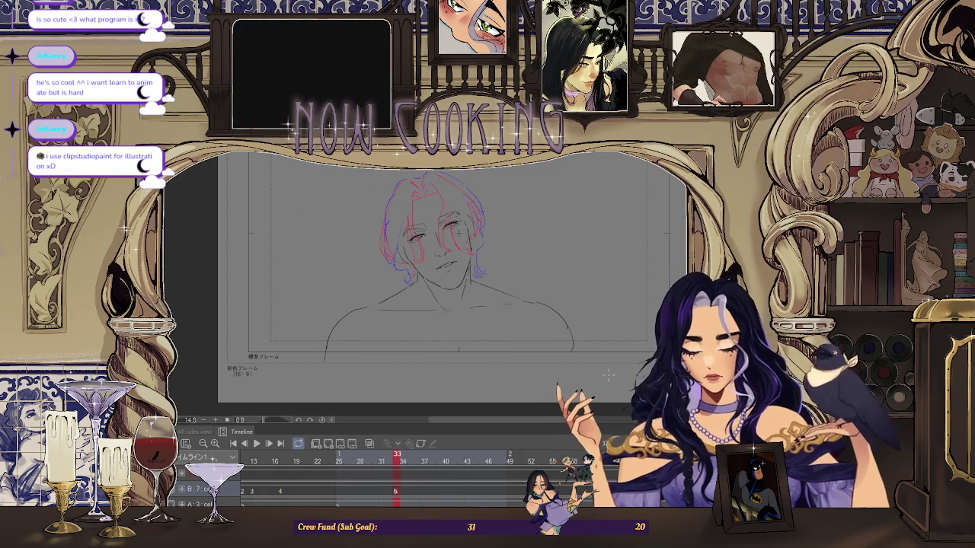
scroll(457, 232, "up", 2)
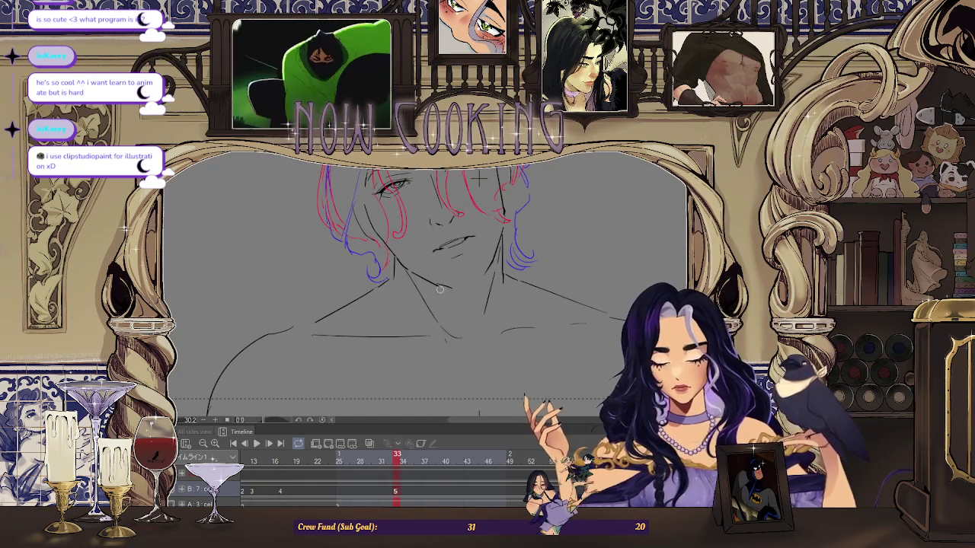
scroll(483, 272, "down", 2)
left_click_drag(483, 273, 348, 230)
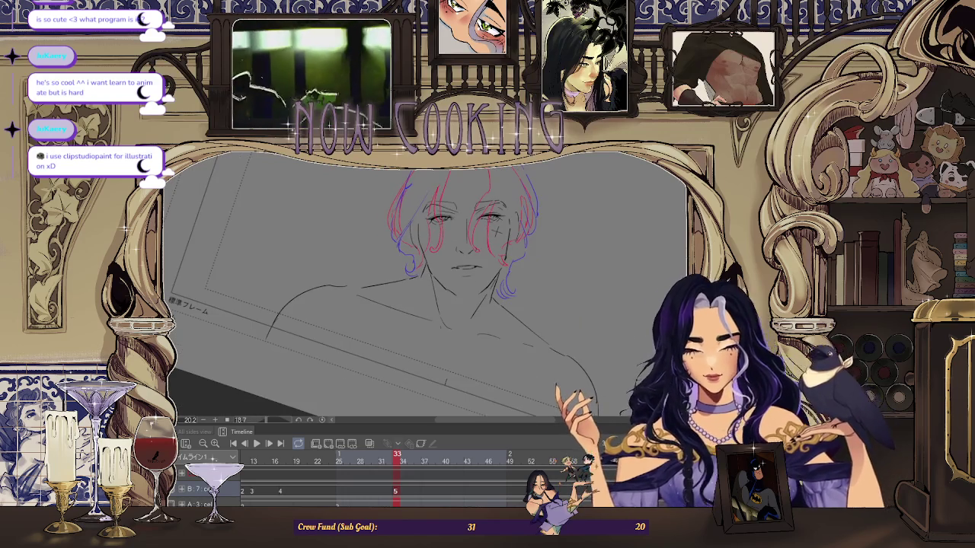
scroll(348, 229, "up", 1)
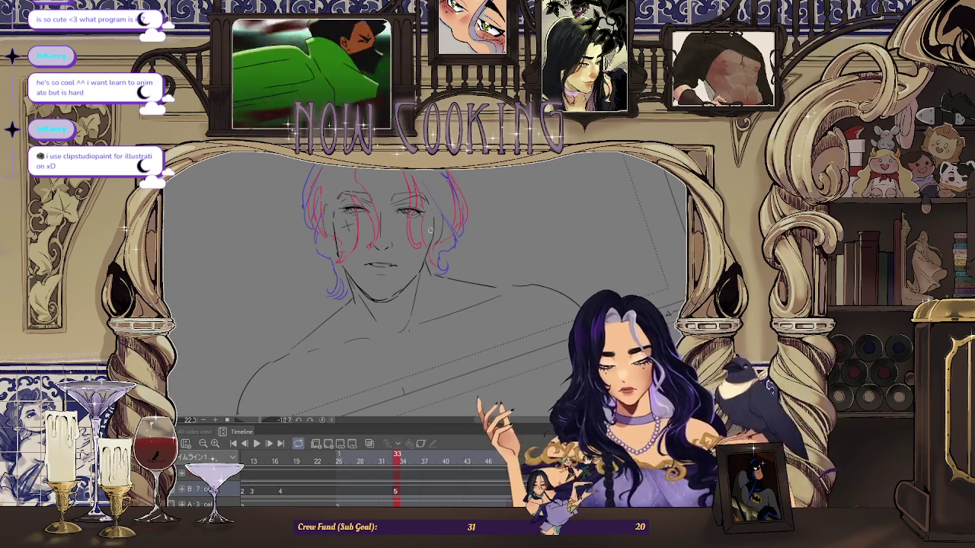
scroll(436, 226, "up", 2)
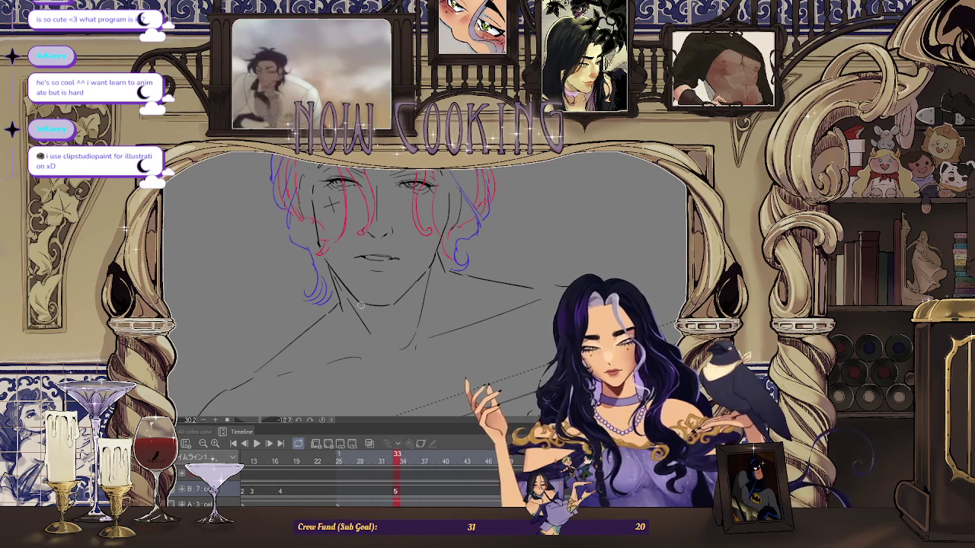
scroll(412, 251, "down", 1)
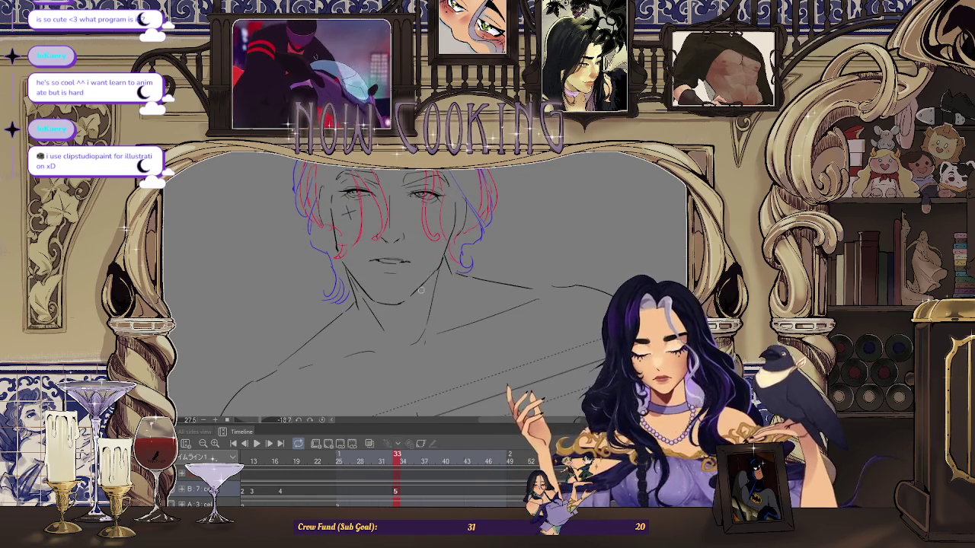
scroll(431, 281, "down", 3)
scroll(457, 279, "down", 2)
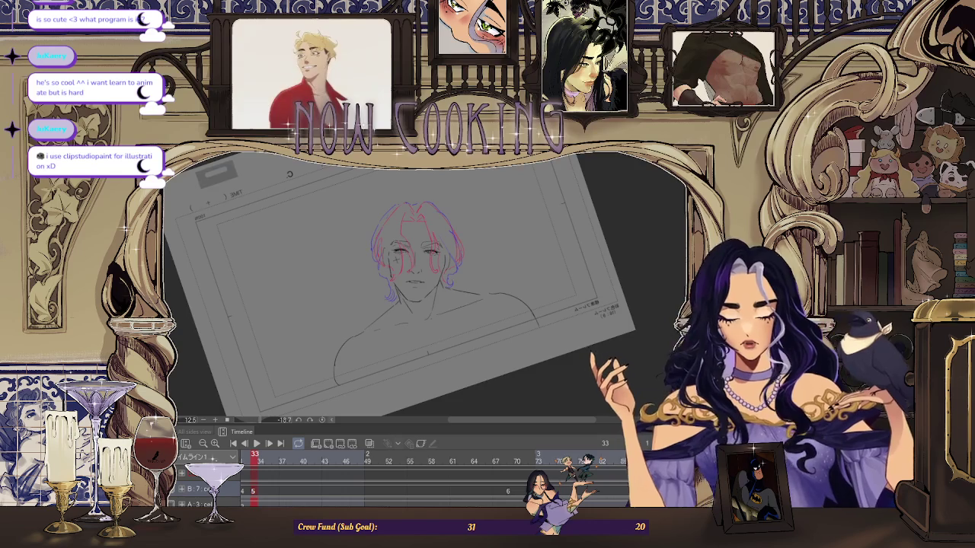
Reset the canvas view to upright, then apply a transform to the head sketch
key("ctrl+0")
scroll(442, 325, "left", 2)
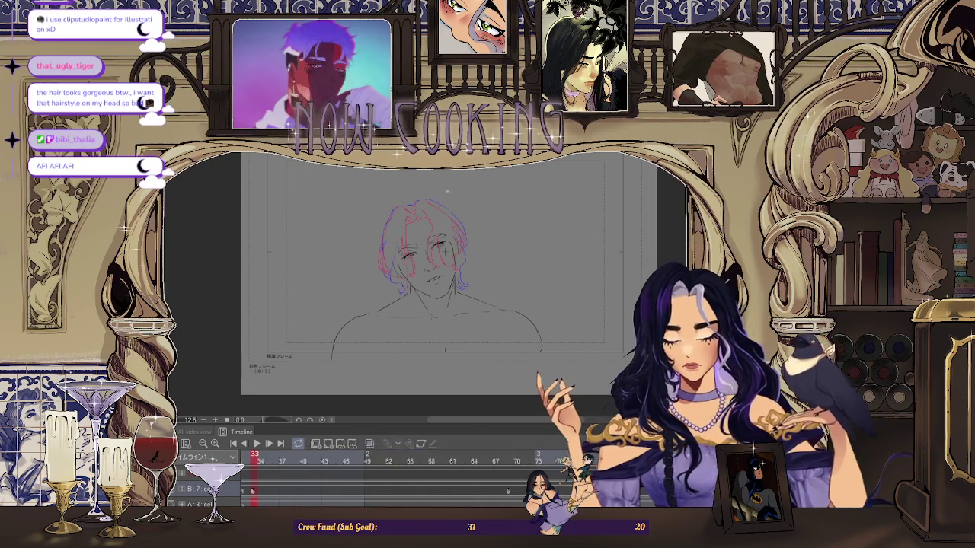
scroll(463, 278, "up", 2)
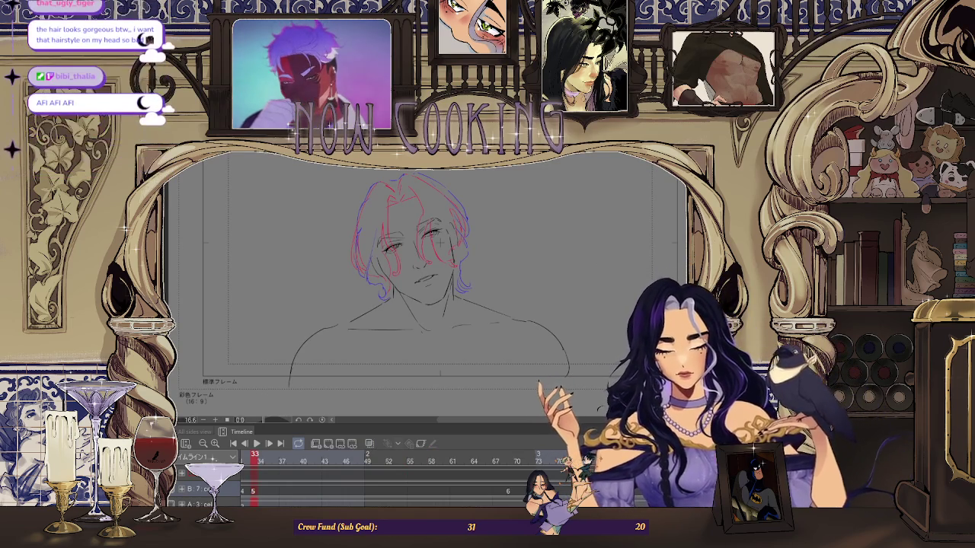
key("ctrl+t")
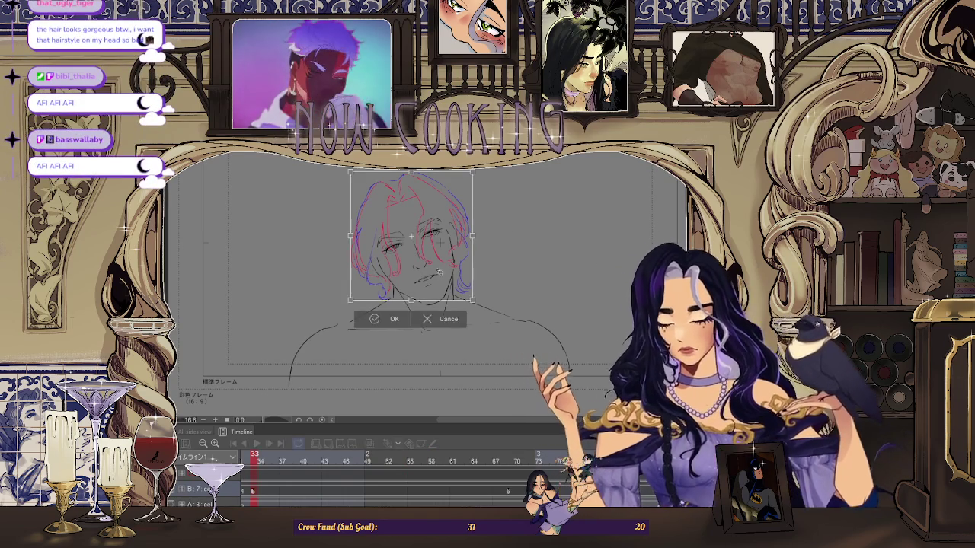
left_click(392, 323)
scroll(463, 226, "up", 1)
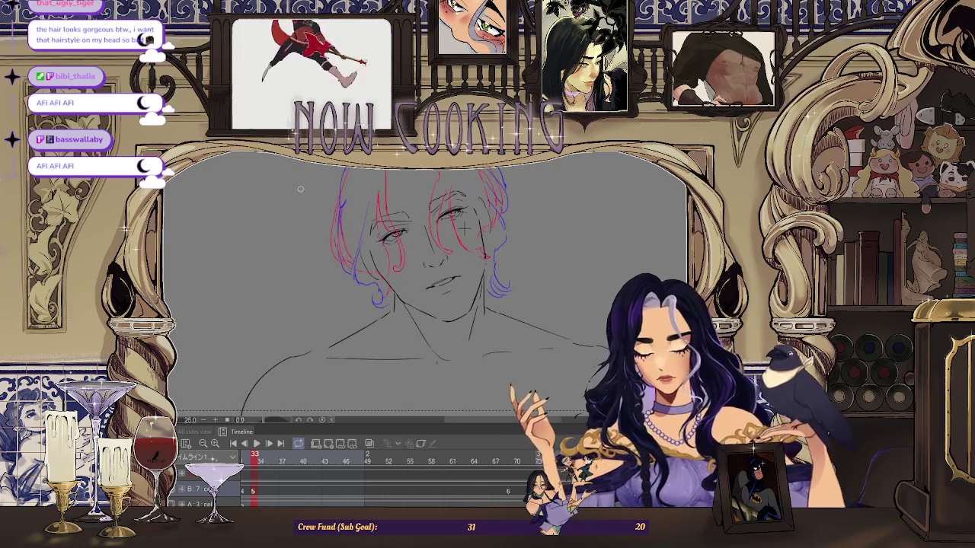
scroll(464, 227, "up", 1)
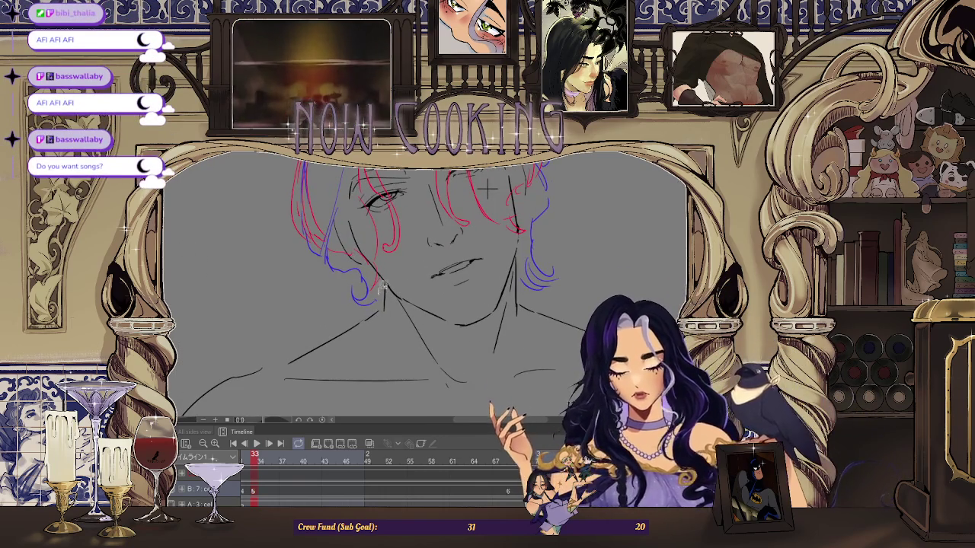
Draw a curved jaw line under the chin and lasso the head area
left_click_drag(403, 312, 502, 303)
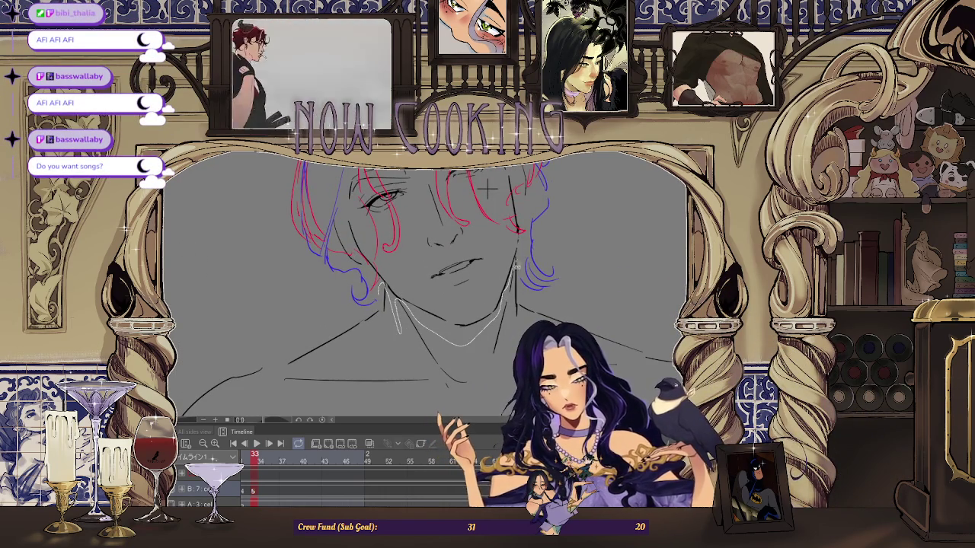
left_click_drag(365, 205, 522, 209)
scroll(518, 244, "up", 2)
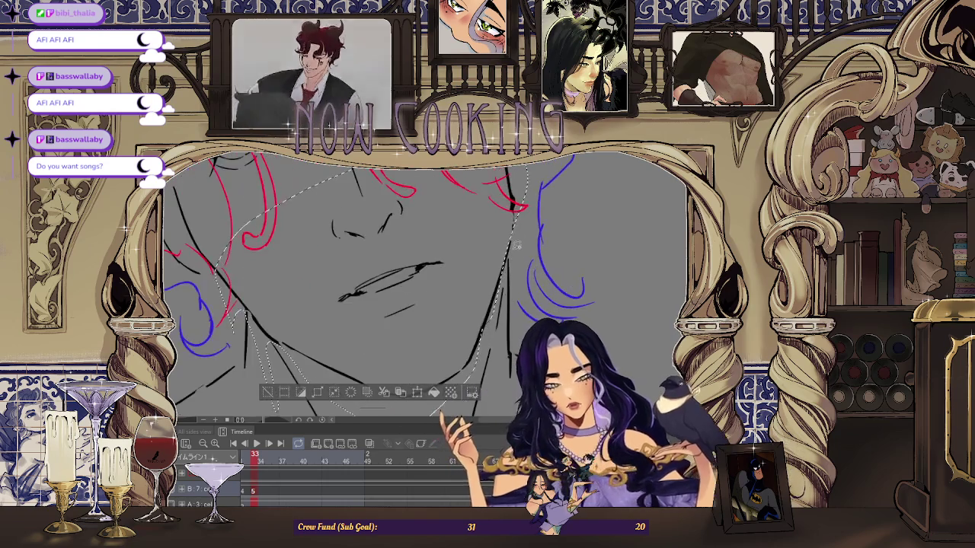
scroll(517, 241, "down", 2)
scroll(517, 239, "up", 3)
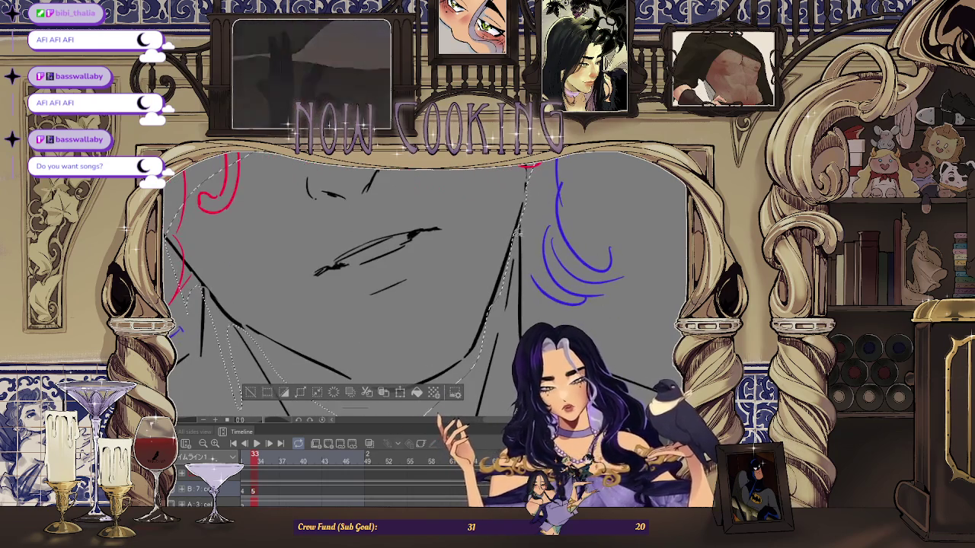
scroll(515, 239, "down", 2)
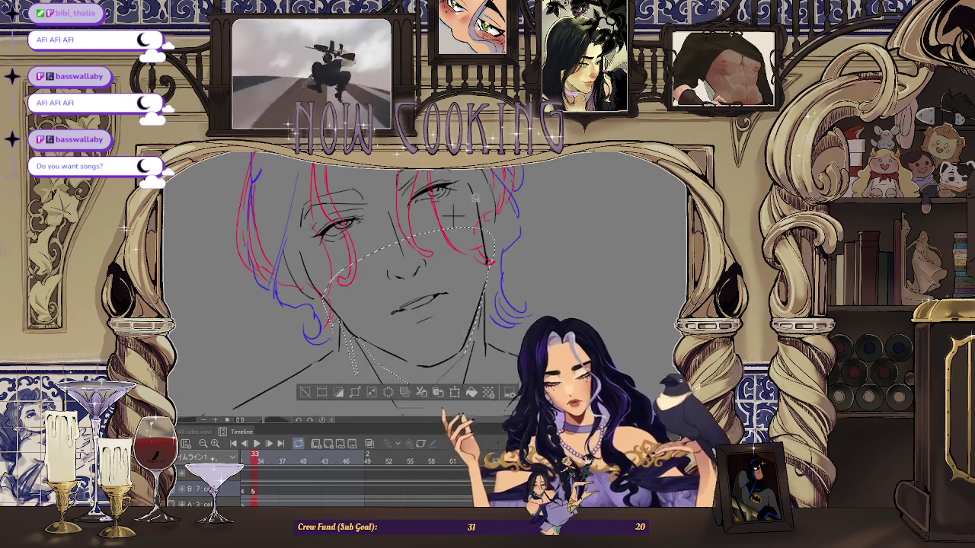
scroll(453, 216, "down", 2)
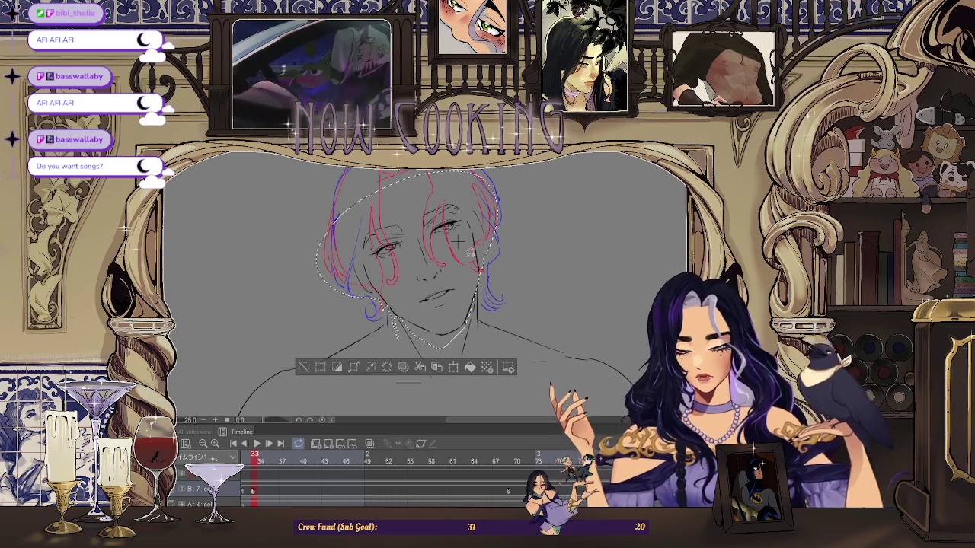
Nudge the circled head and hair slightly upward and confirm the transform
key("ctrl+t")
left_click_drag(457, 241, 457, 240)
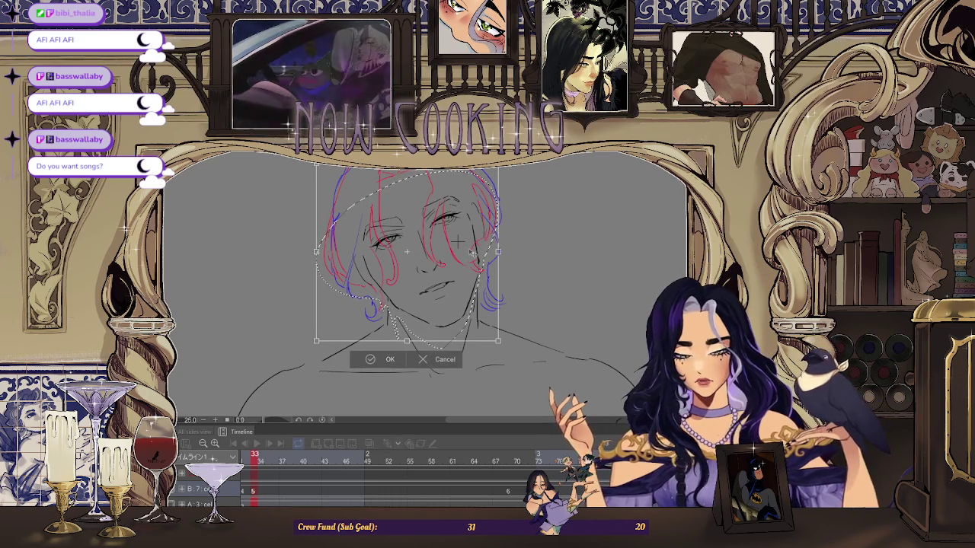
left_click(377, 361)
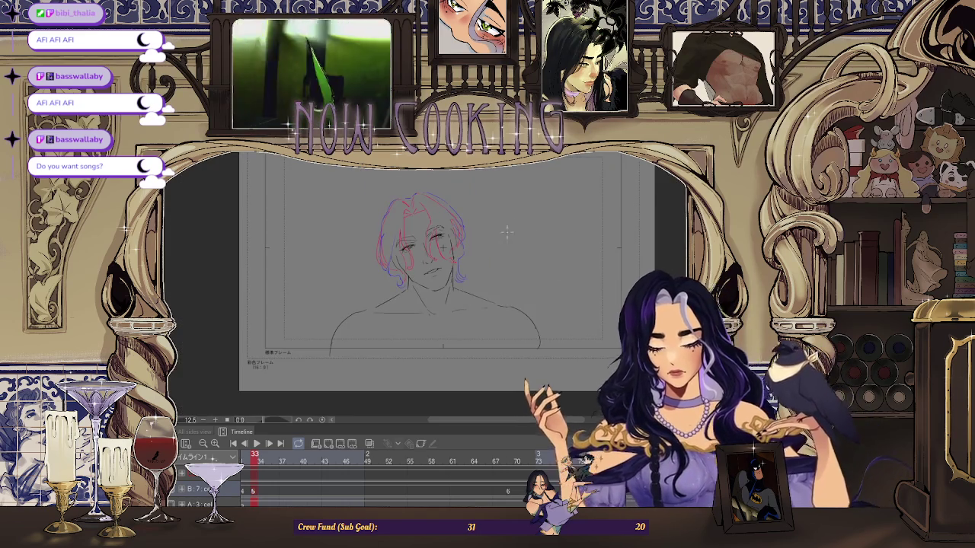
left_click_drag(458, 232, 468, 230)
key("ctrl+0")
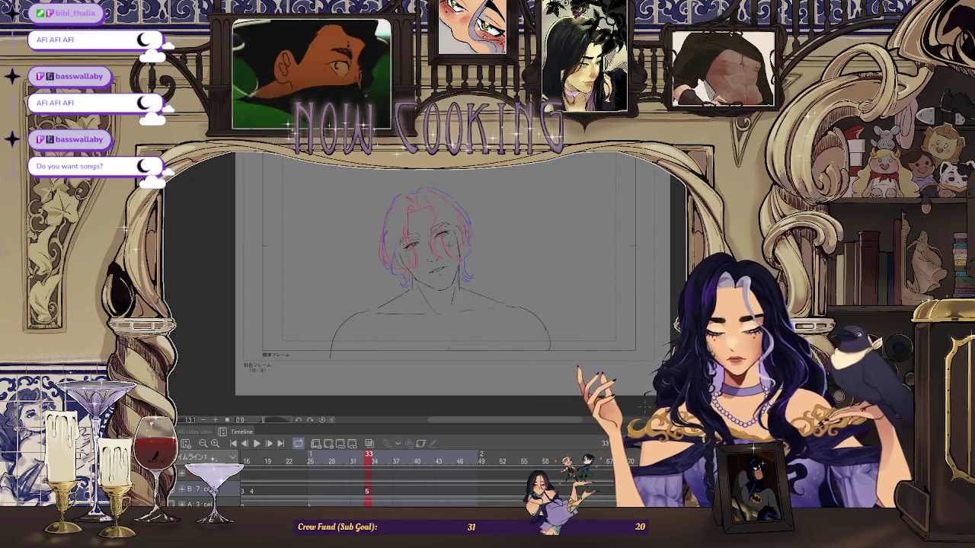
scroll(461, 264, "up", 3)
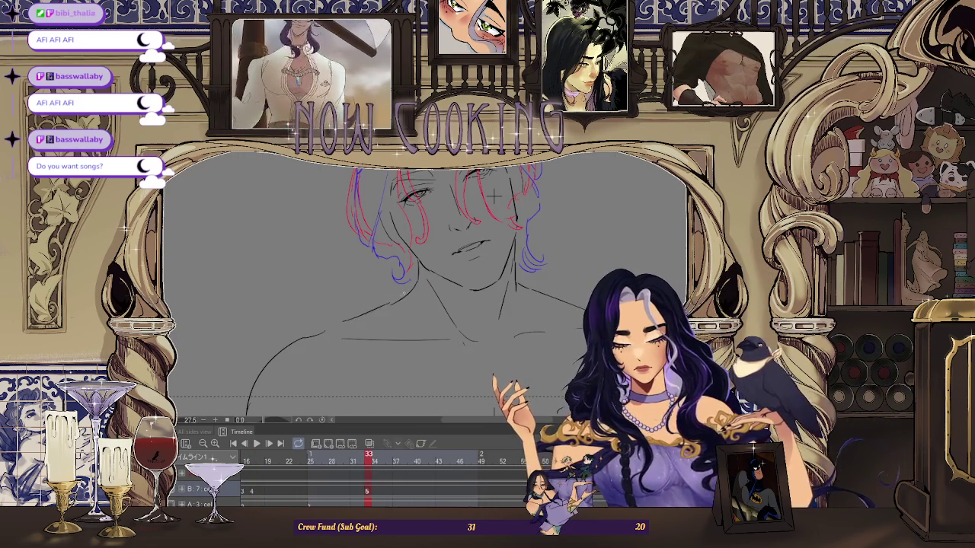
scroll(493, 196, "down", 2)
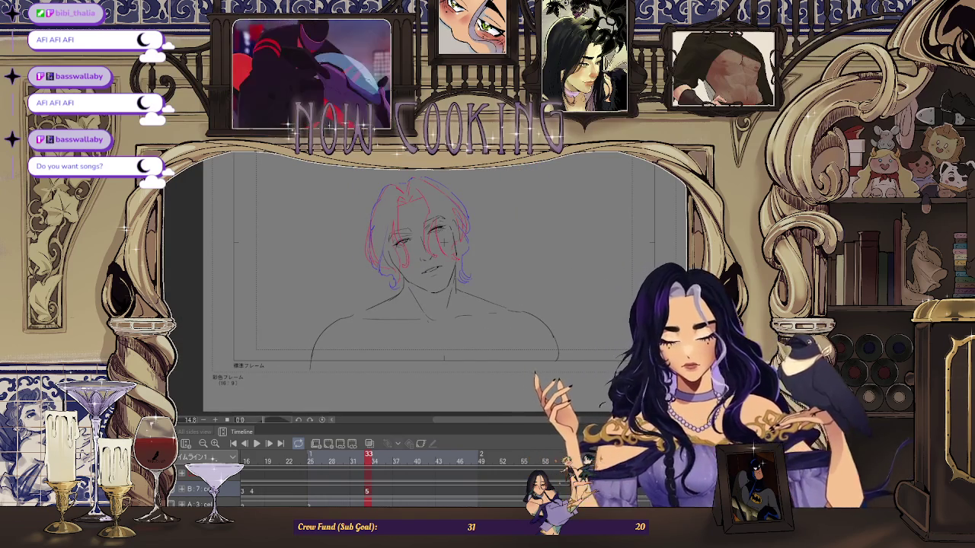
left_click_drag(523, 295, 478, 266)
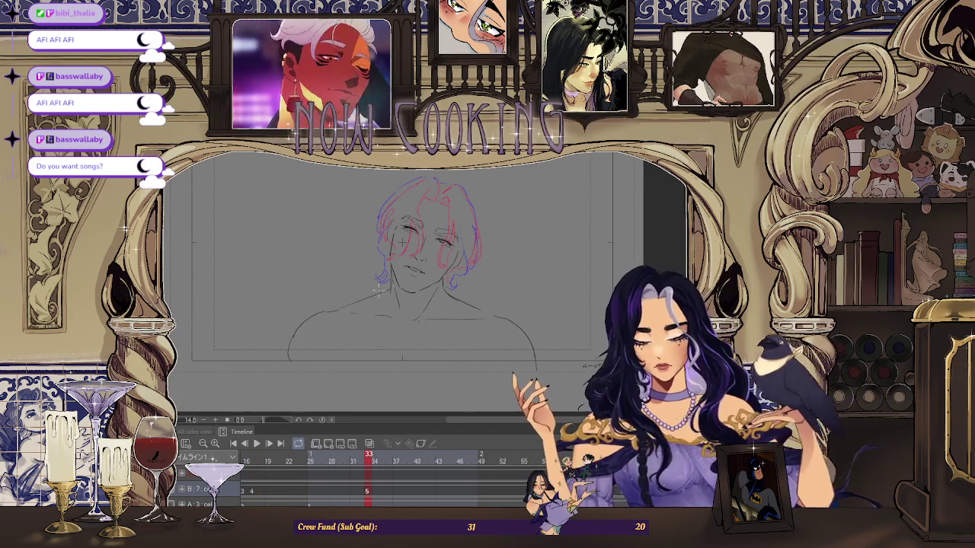
scroll(360, 275, "up", 2)
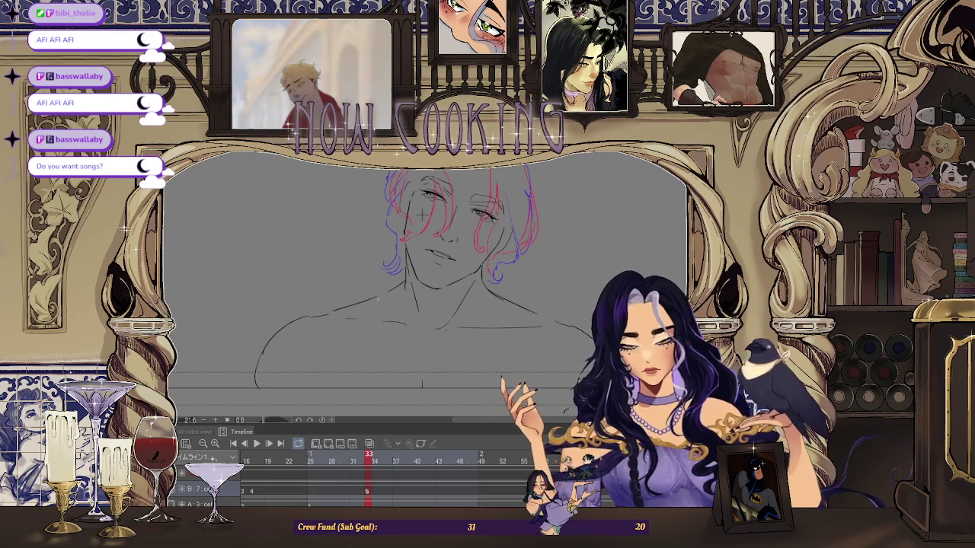
scroll(420, 215, "up", 1)
scroll(432, 192, "down", 1)
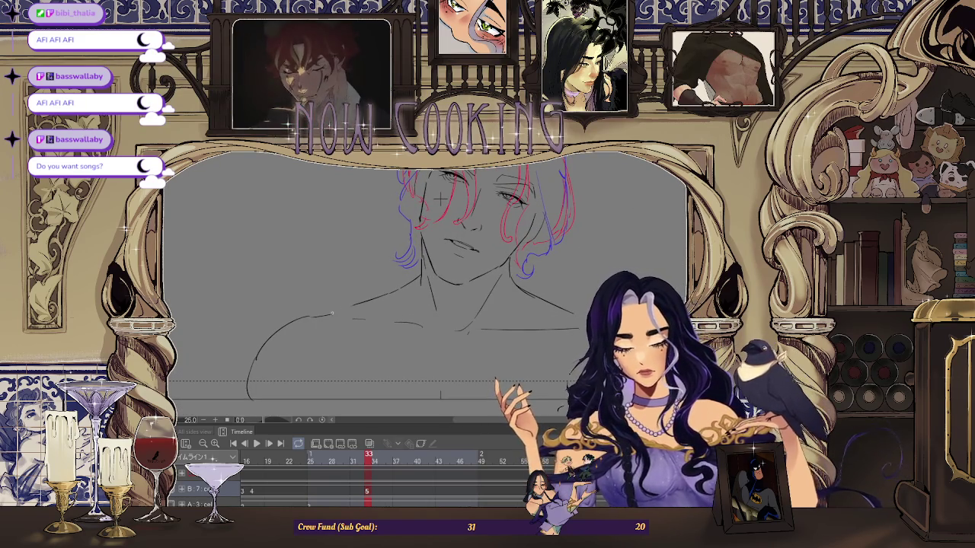
scroll(440, 198, "down", 2)
scroll(462, 197, "up", 2)
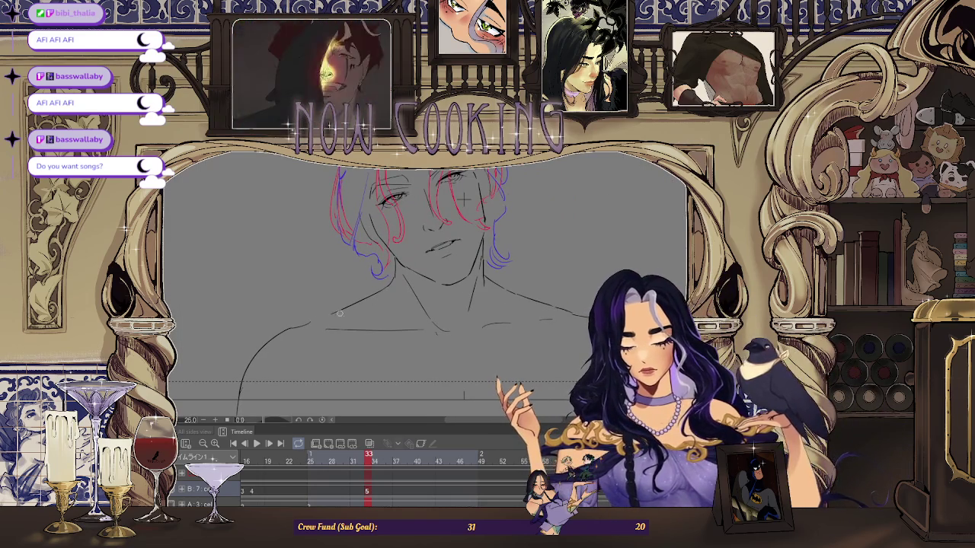
scroll(505, 251, "down", 2)
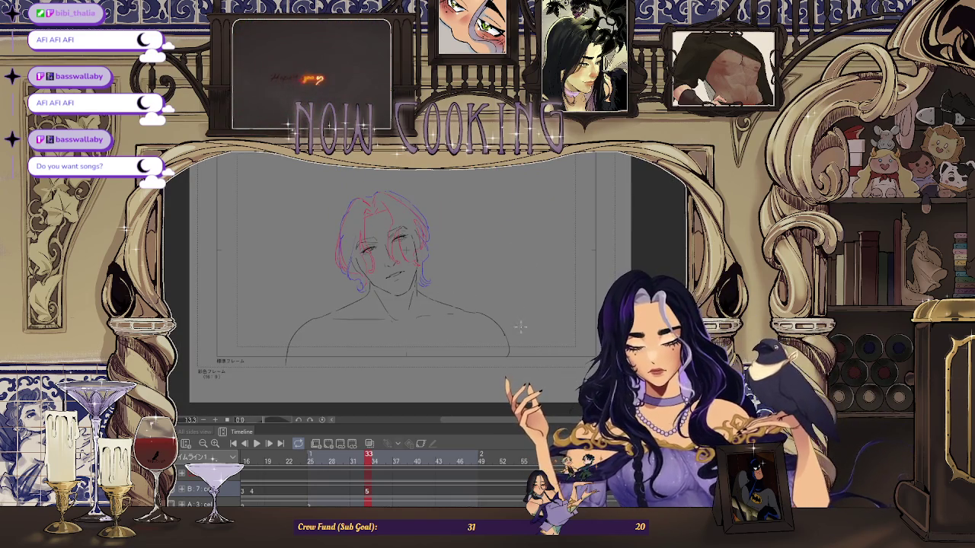
scroll(525, 326, "down", 2)
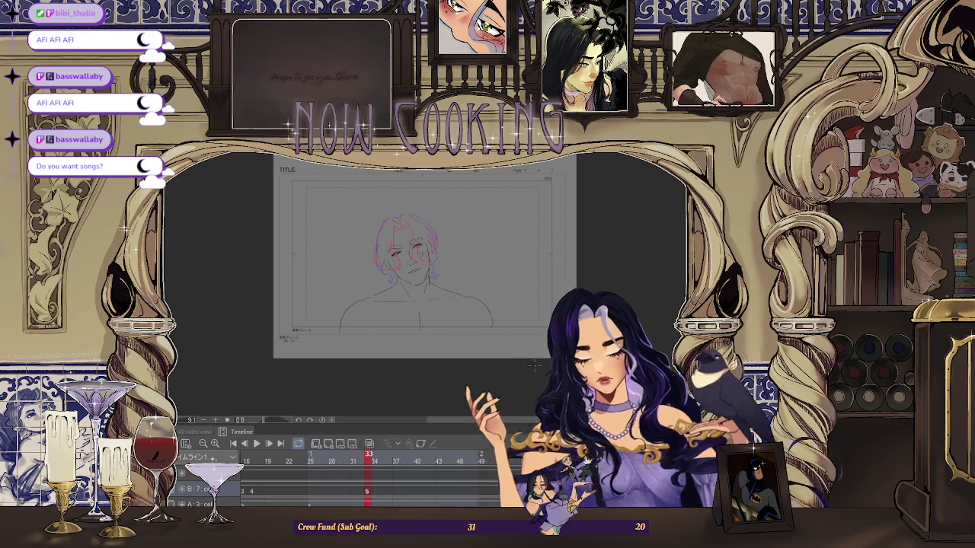
key("Home")
key("space")
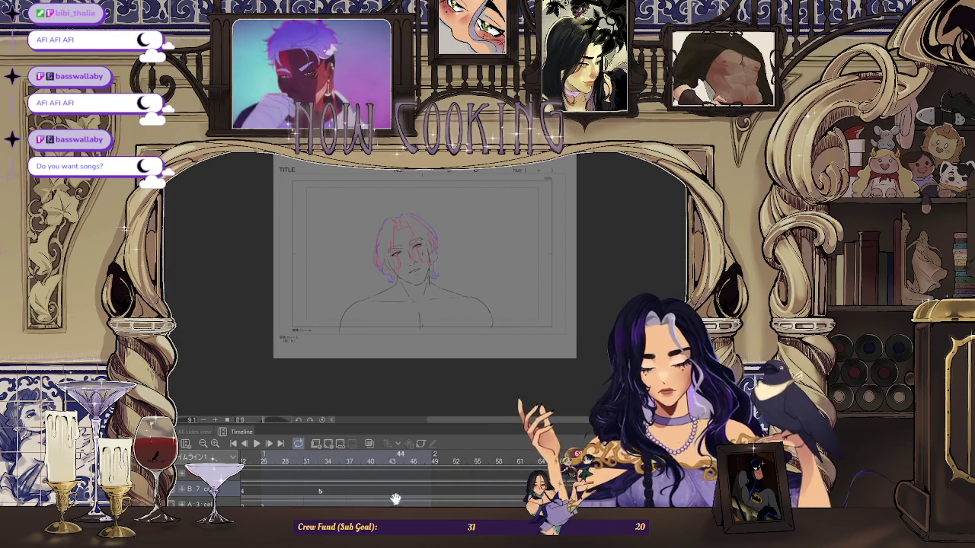
left_click(325, 493)
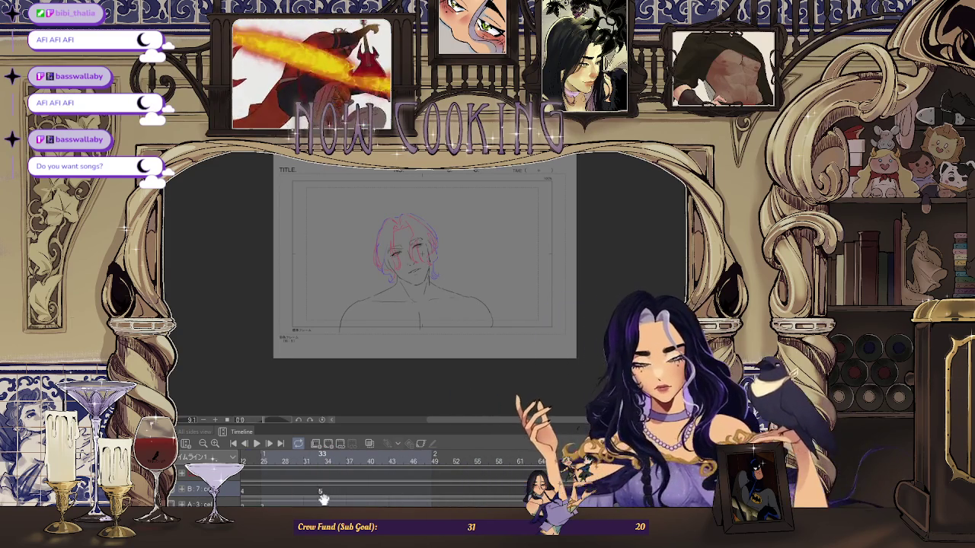
Jump to frame 1, play and stop the animation, then zoom in on the head lineart
key("Home")
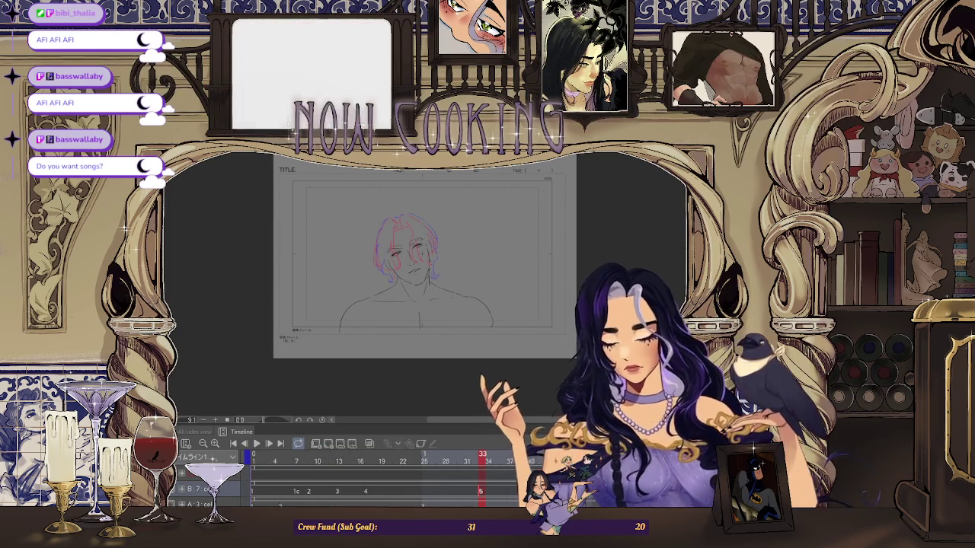
mouse_move(381, 198)
left_mouse_down()
mouse_move(403, 239)
mouse_move(452, 272)
left_mouse_up()
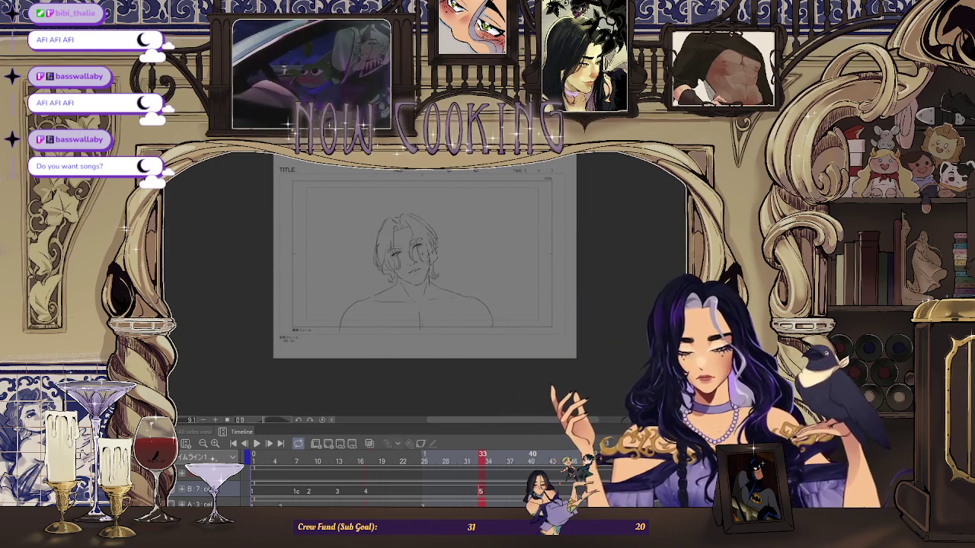
key("Return")
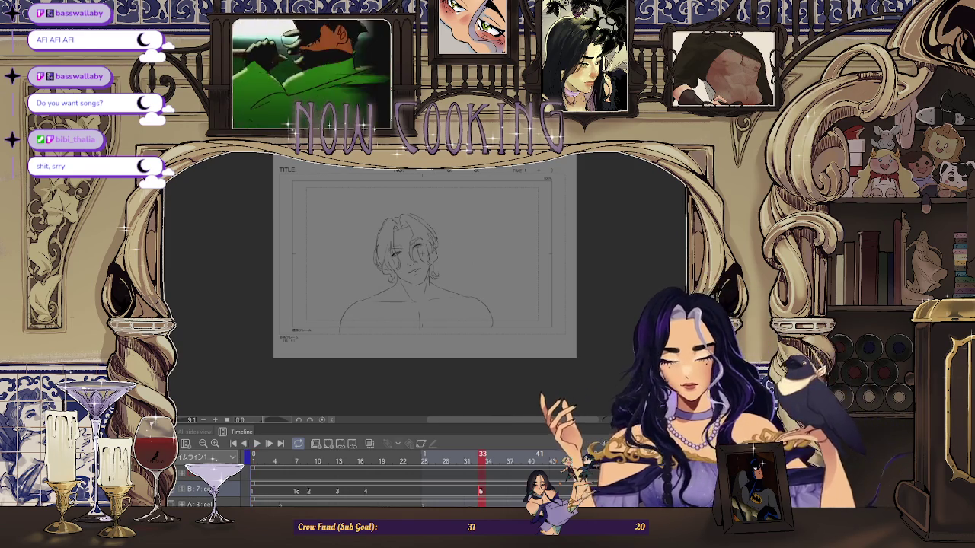
scroll(434, 217, "up", 3)
scroll(404, 228, "up", 3)
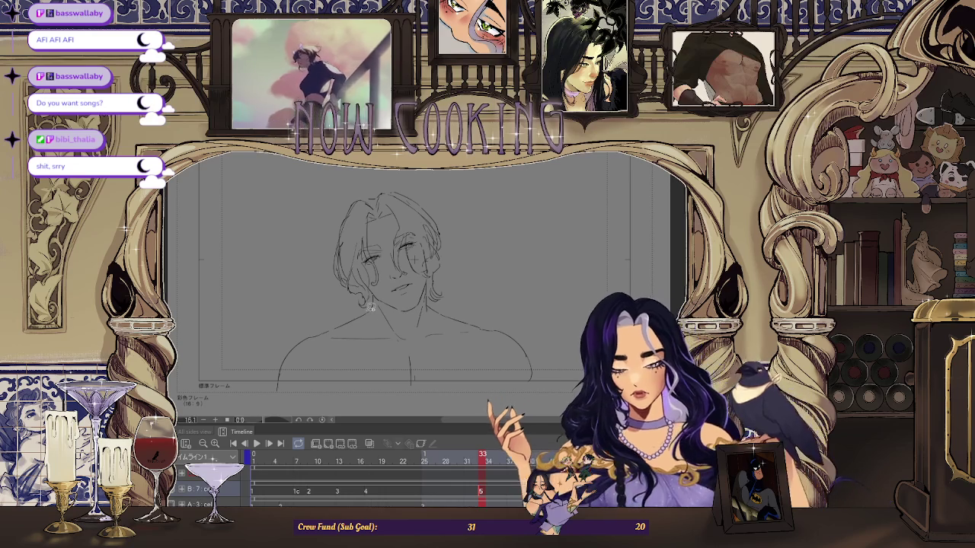
Lasso the first frame's head, scale it up slightly, shift it left, and commit
mouse_move(374, 305)
left_mouse_down()
mouse_move(380, 327)
mouse_move(359, 309)
mouse_move(374, 313)
left_mouse_up()
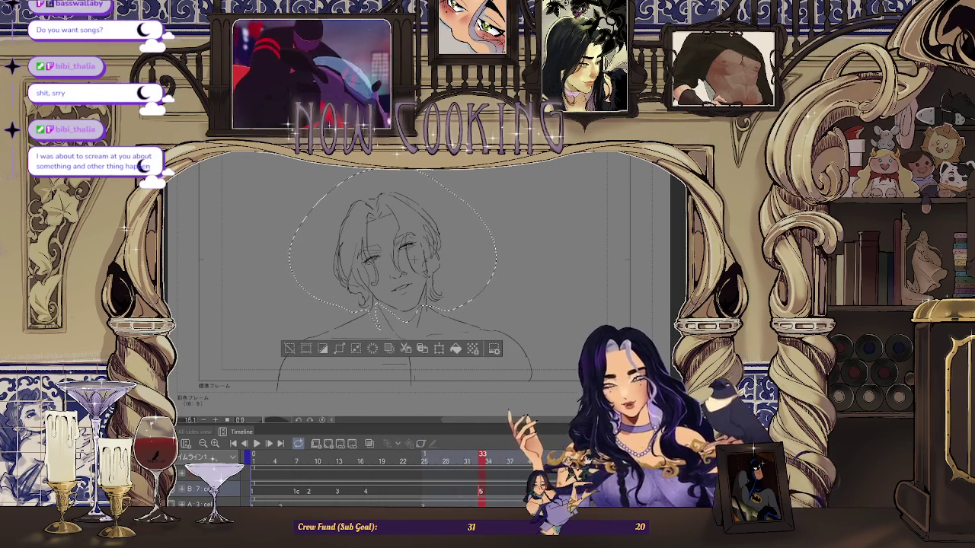
key("ctrl+t")
left_click_drag(496, 166, 504, 160)
left_click_drag(467, 222, 460, 223)
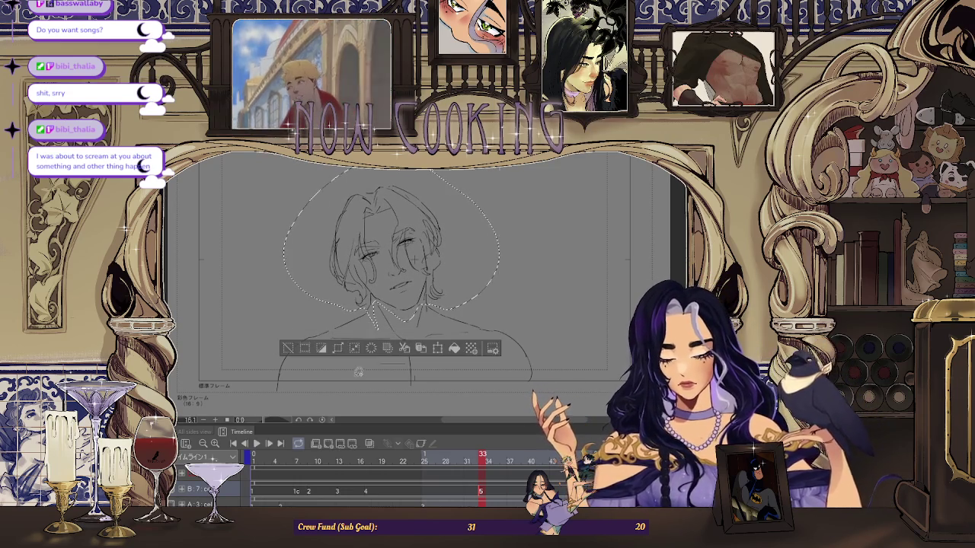
key("Return")
key("ctrl+0")
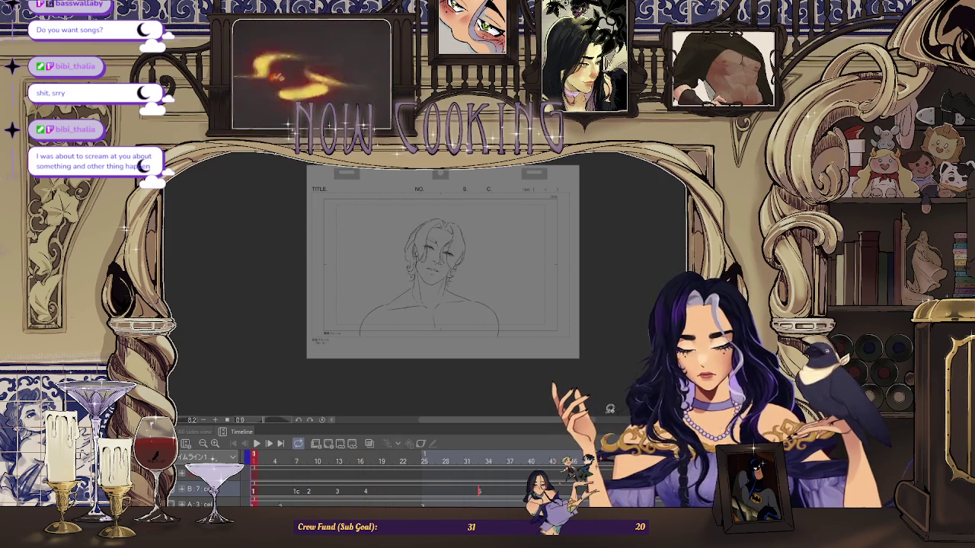
scroll(411, 259, "up", 2)
scroll(411, 259, "up", 1)
scroll(411, 259, "up", 1)
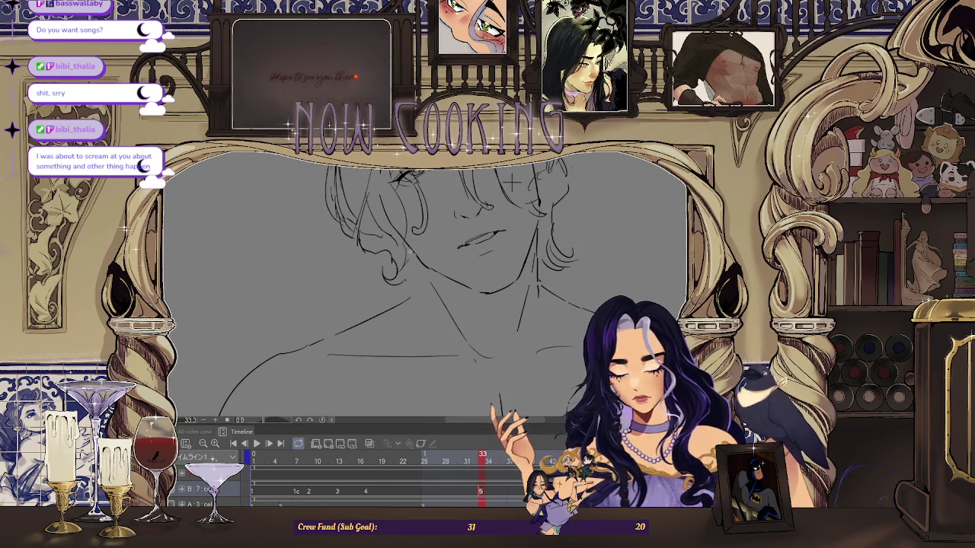
scroll(512, 183, "down", 2)
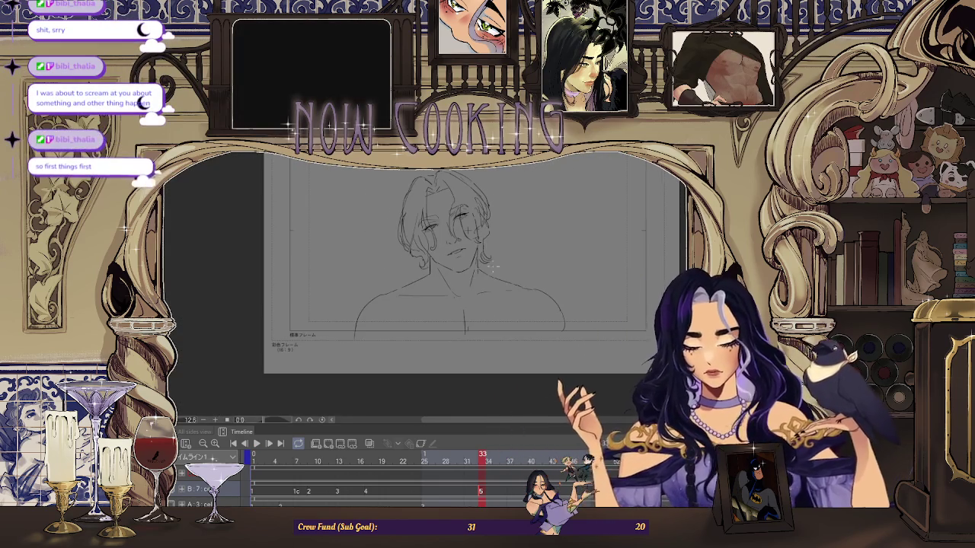
scroll(502, 198, "up", 2)
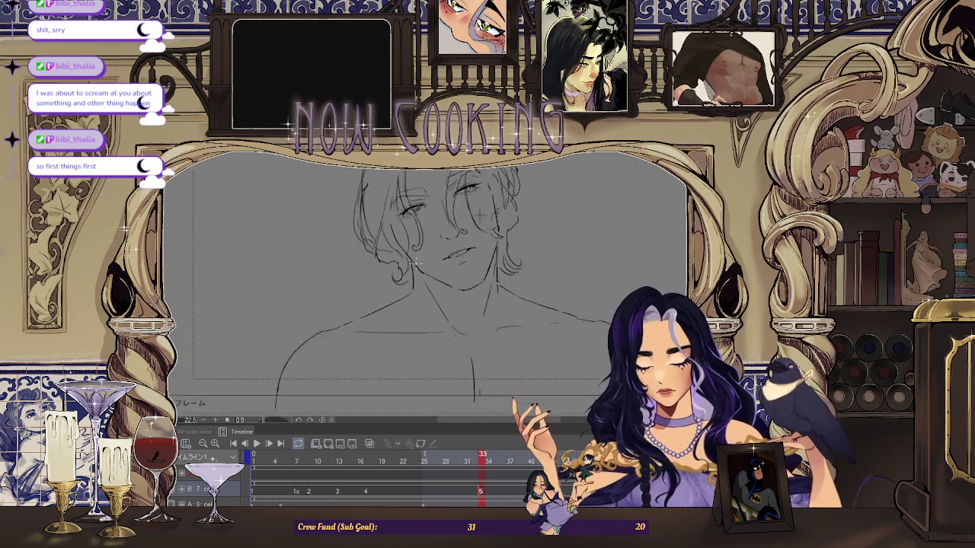
scroll(568, 351, "down", 3)
key("space")
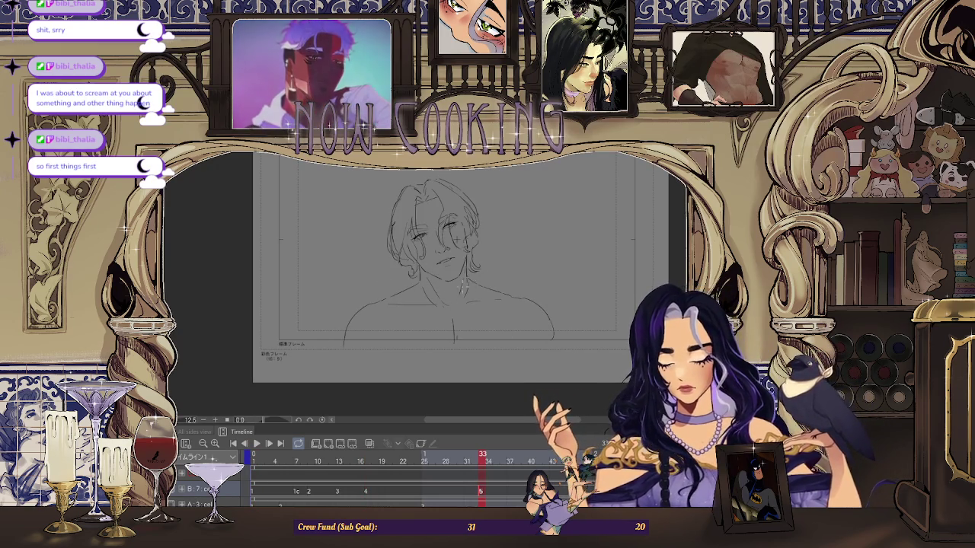
scroll(458, 294, "down", 2)
key("space")
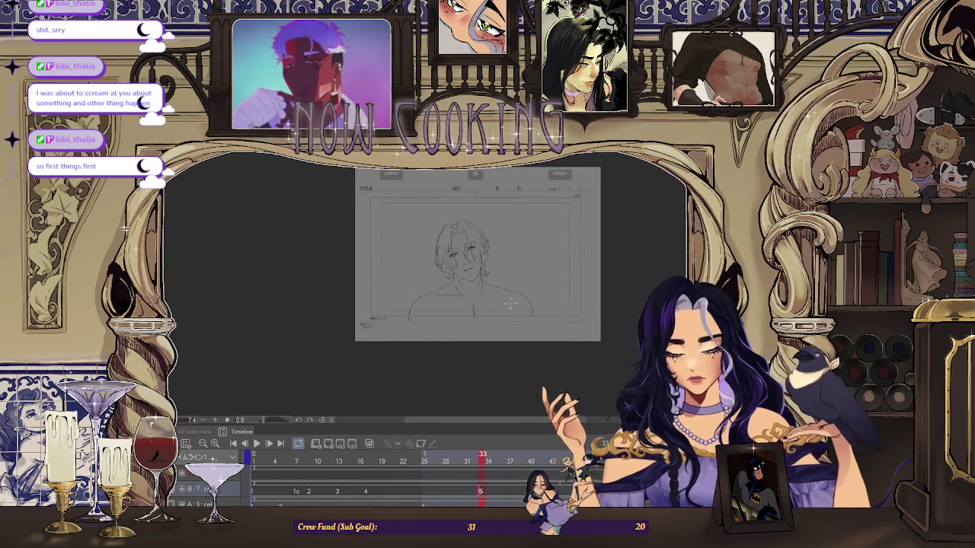
scroll(438, 284, "up", 3)
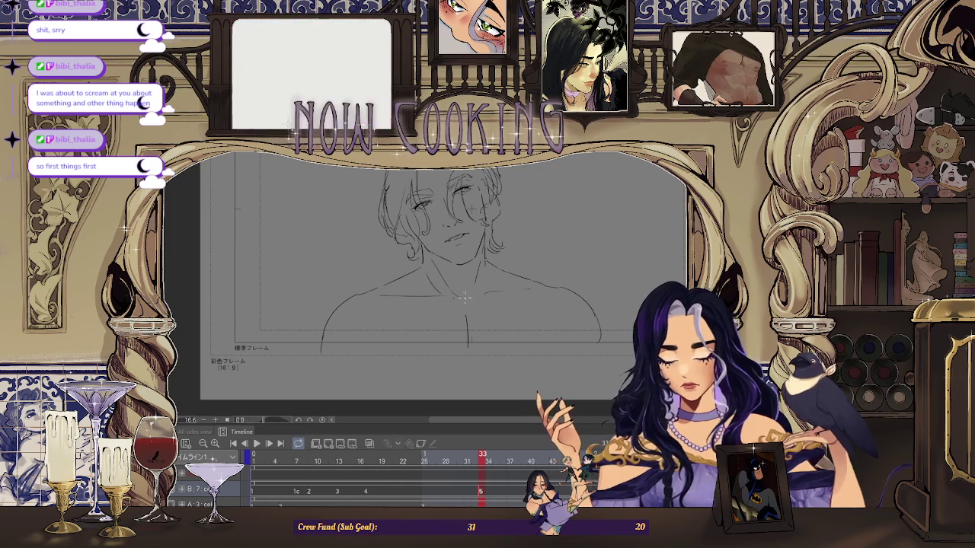
scroll(464, 299, "up", 1)
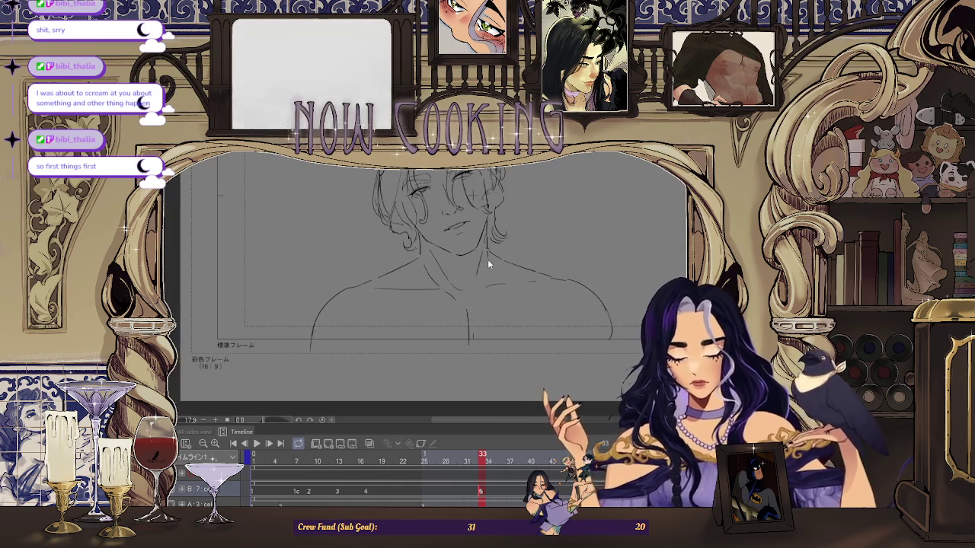
scroll(503, 266, "down", 3)
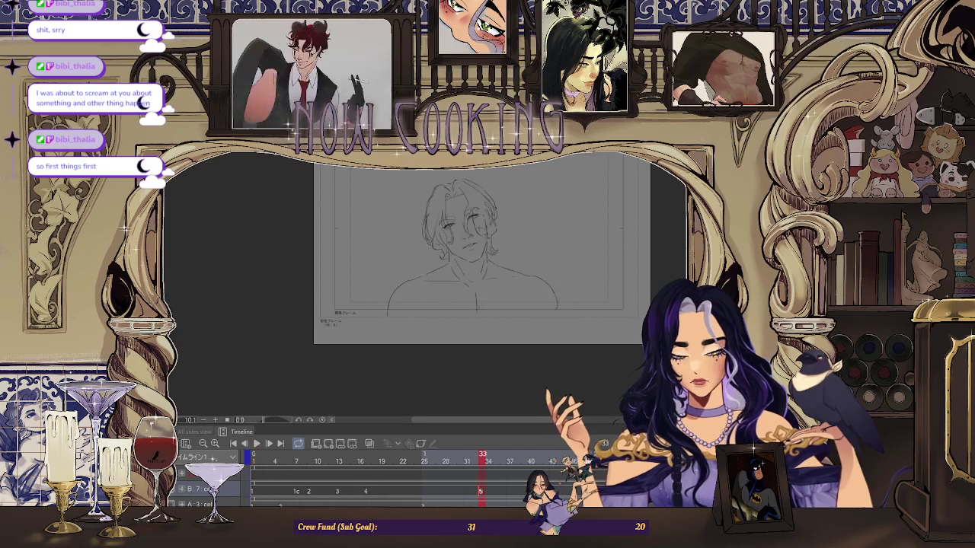
scroll(442, 248, "up", 3)
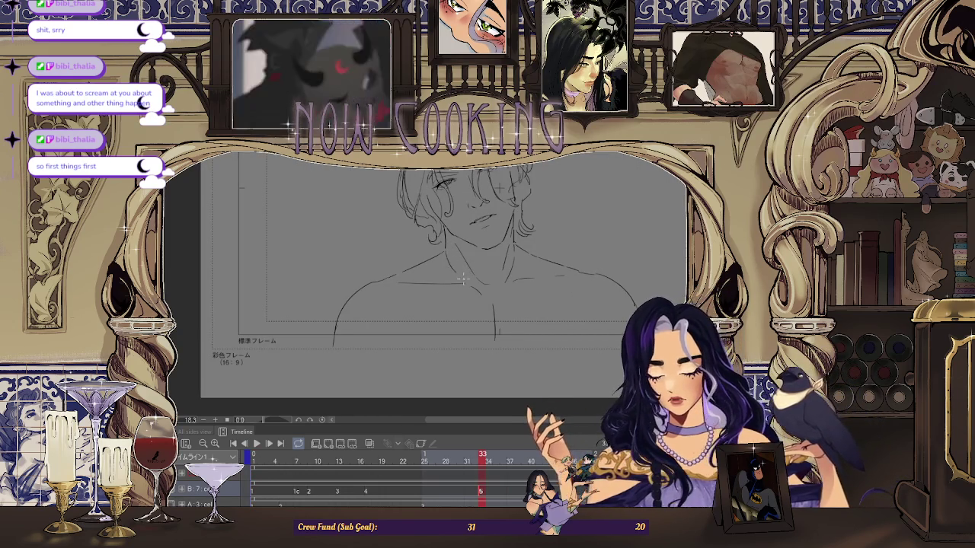
scroll(463, 280, "down", 2)
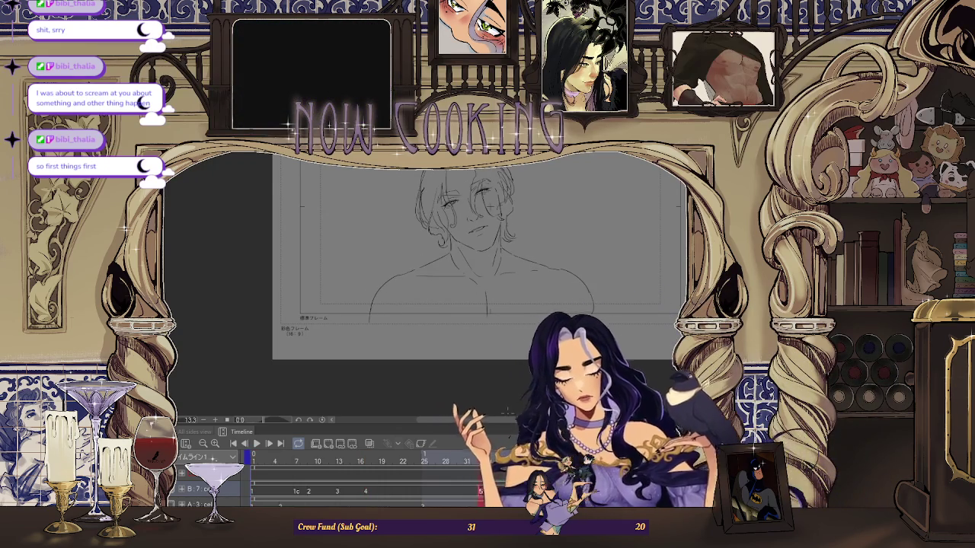
scroll(434, 236, "up", 5)
scroll(434, 252, "down", 3)
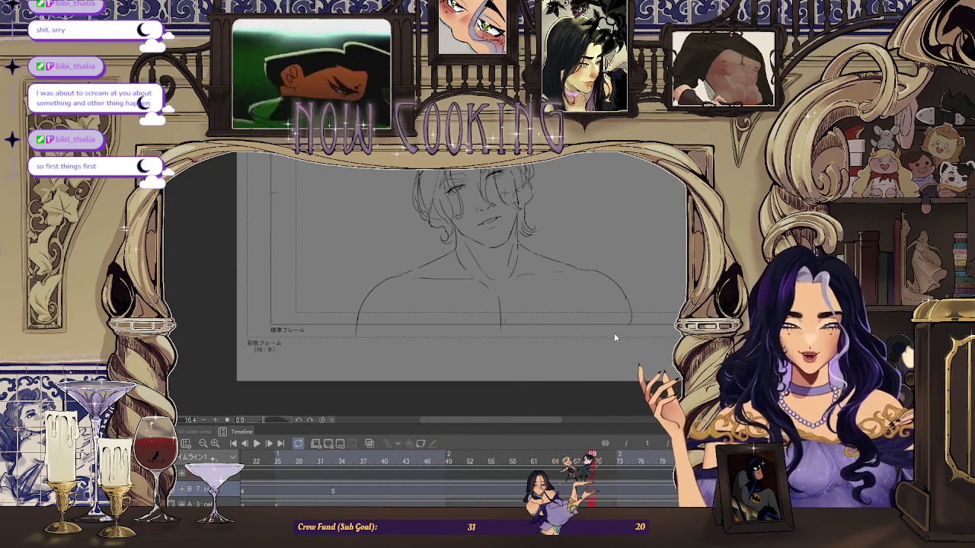
scroll(533, 337, "down", 2)
scroll(484, 274, "down", 1)
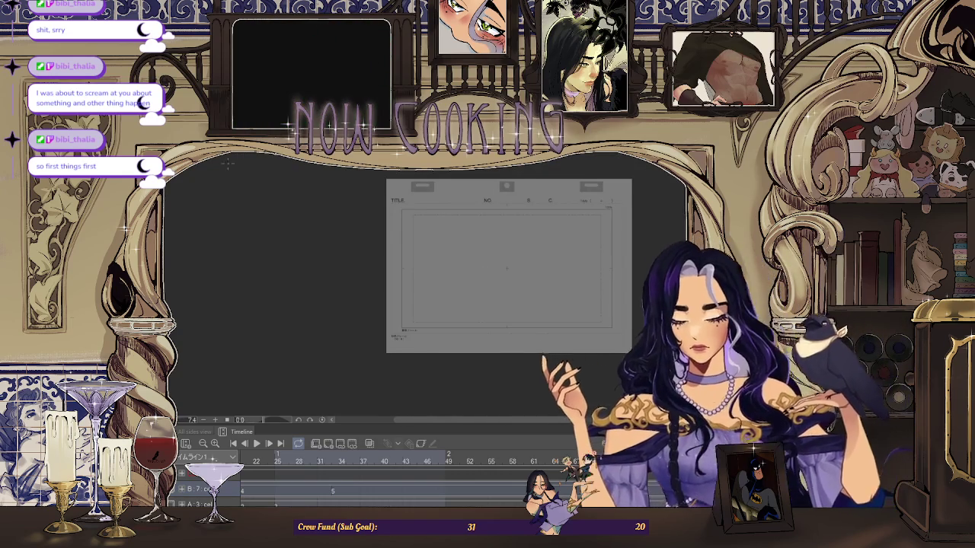
Play the head-turn animation, resume with Play, then stop it
scroll(485, 274, "down", 1)
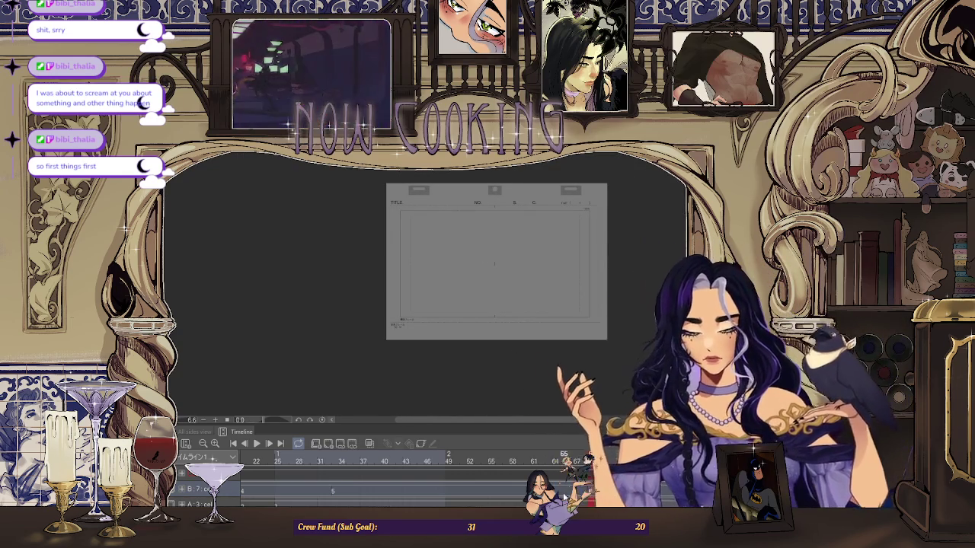
key("space")
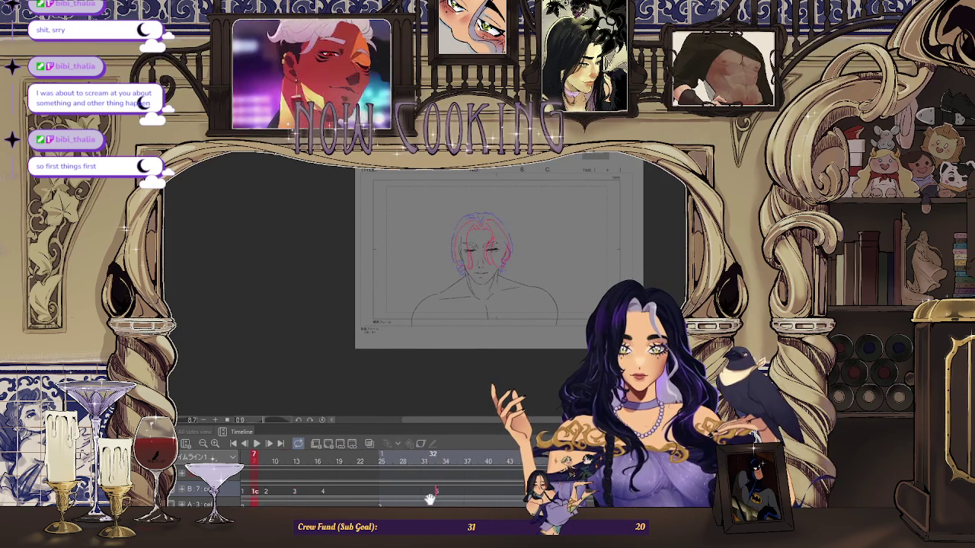
left_click(259, 445)
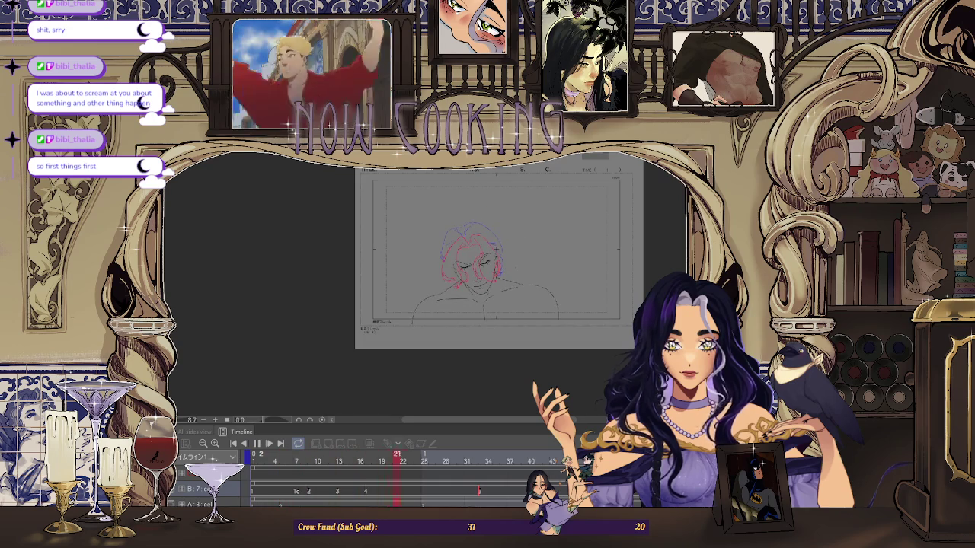
left_click(257, 443)
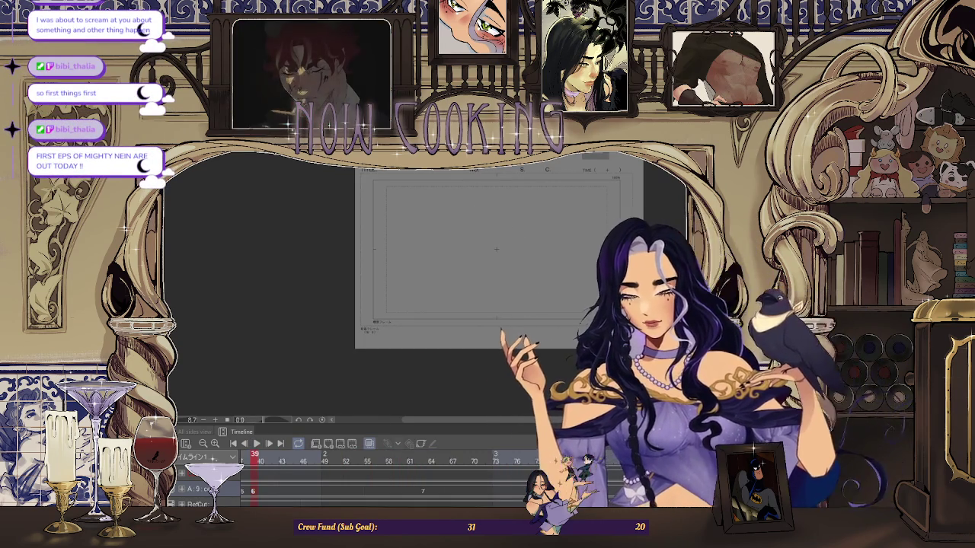
Move the playhead to frame 63, then flip between frames 39 and 63 to compare cels
left_click_drag(255, 455, 426, 455)
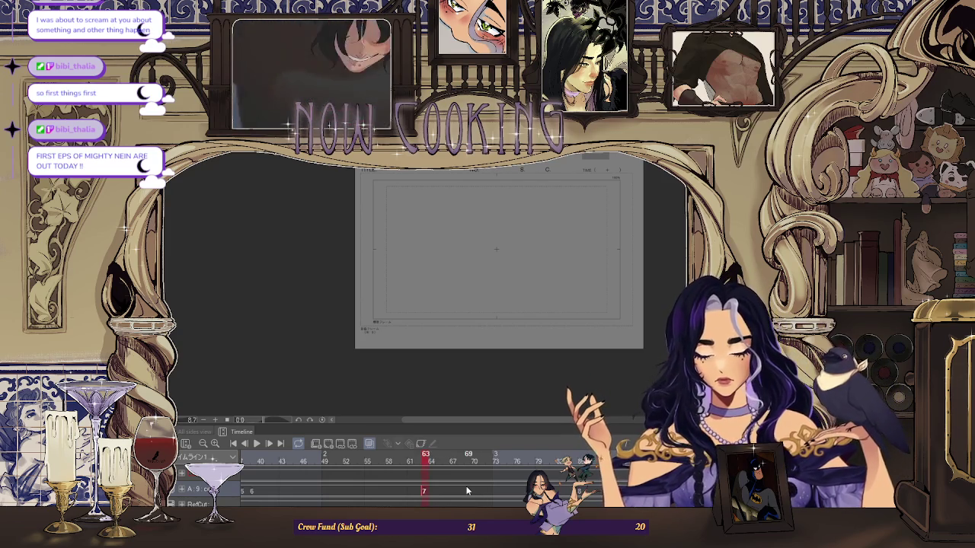
key("Home")
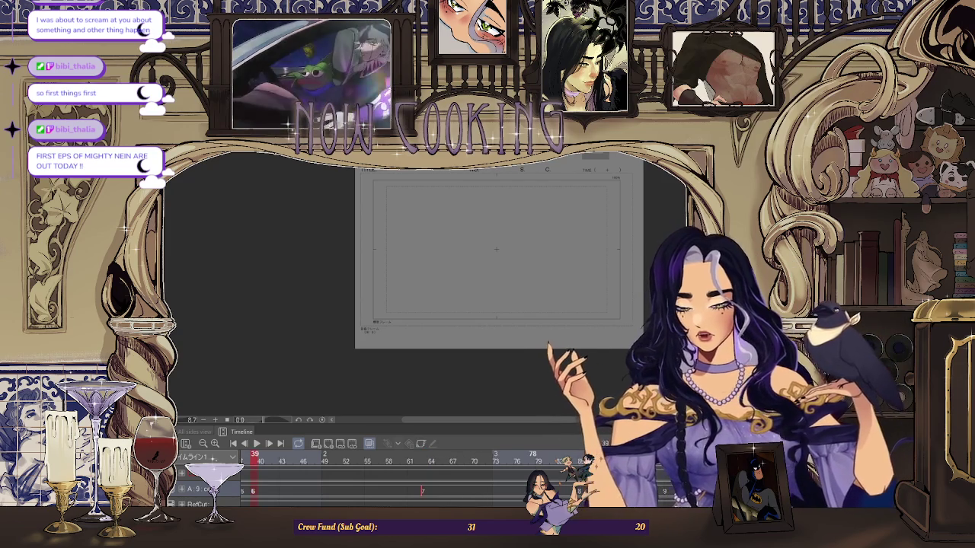
key("Right")
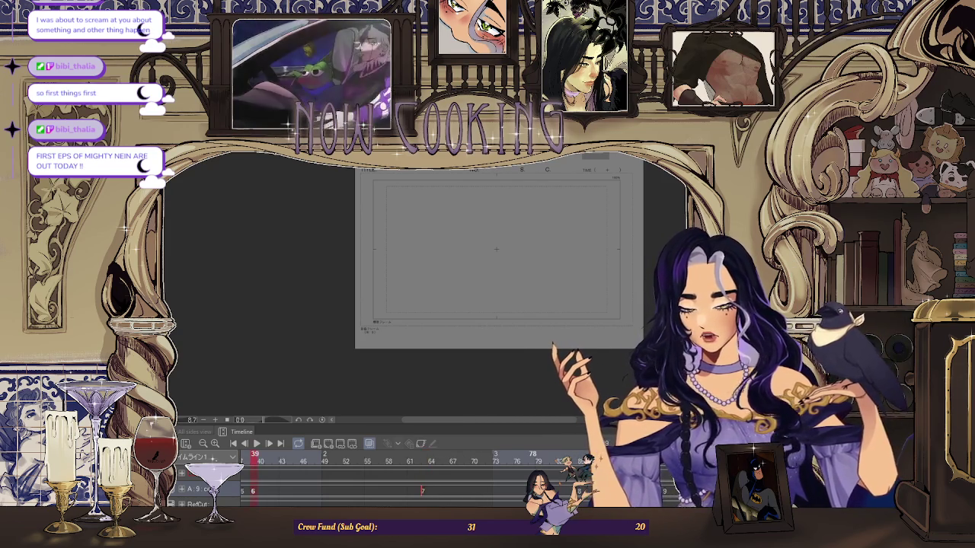
key("Right")
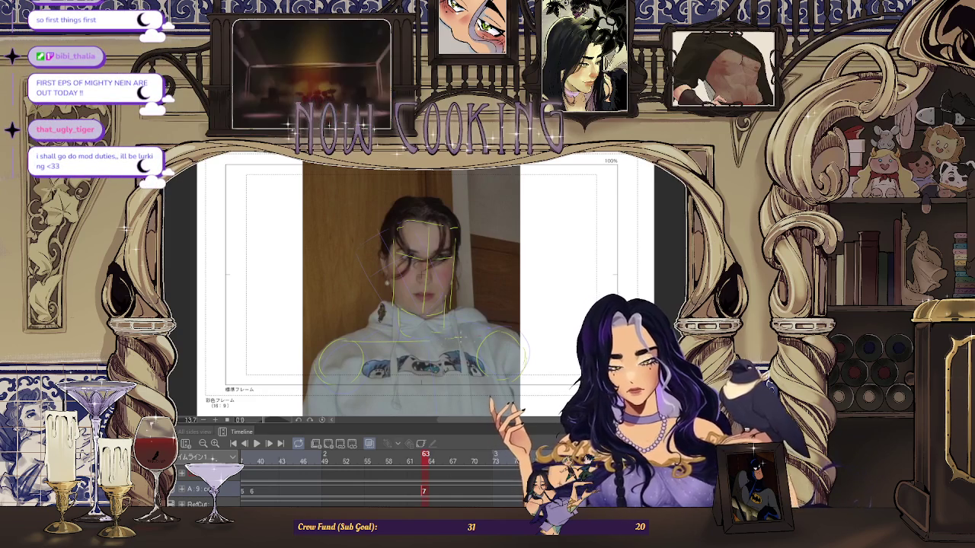
Compare frame 39's pose with frame 63's sketch, then zoom in on the canvas
scroll(573, 358, "down", 1)
key("space")
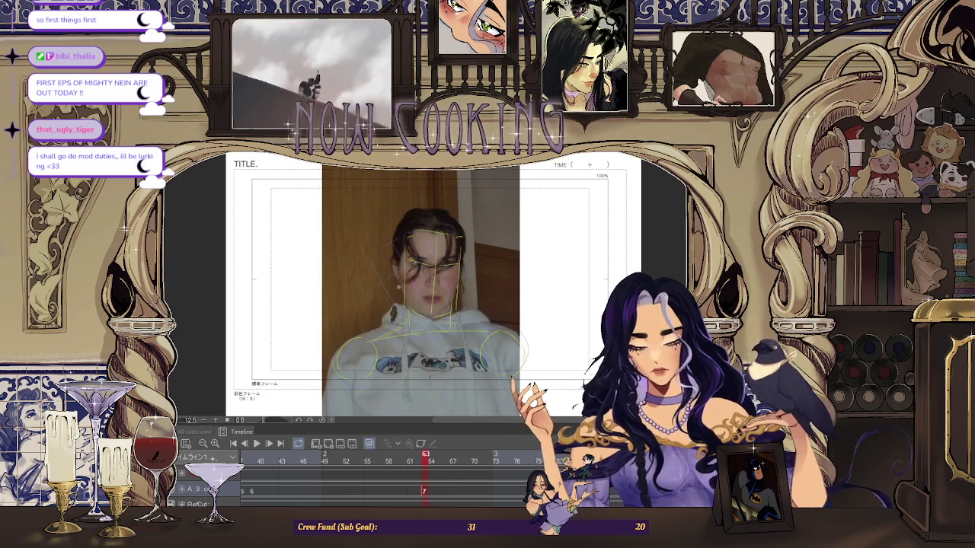
scroll(463, 242, "up", 3)
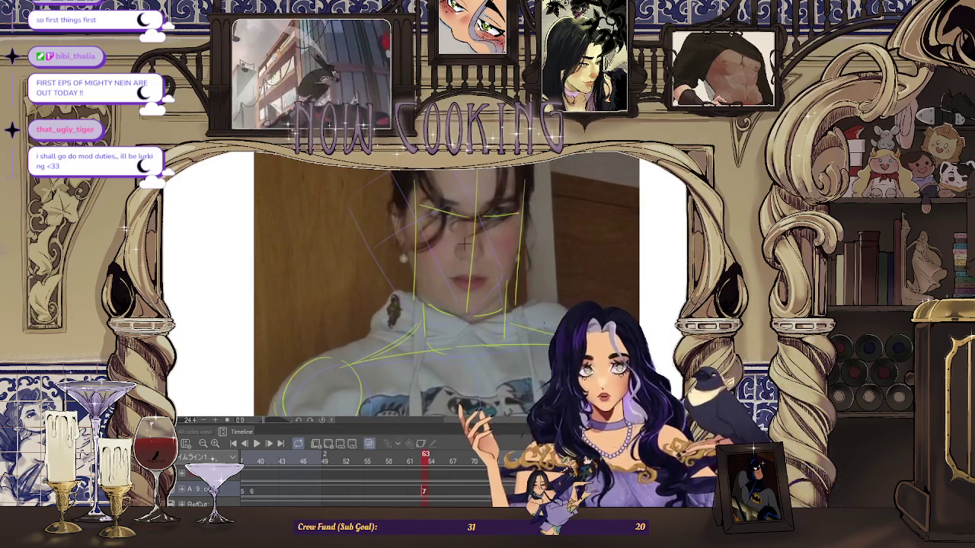
scroll(464, 242, "down", 3)
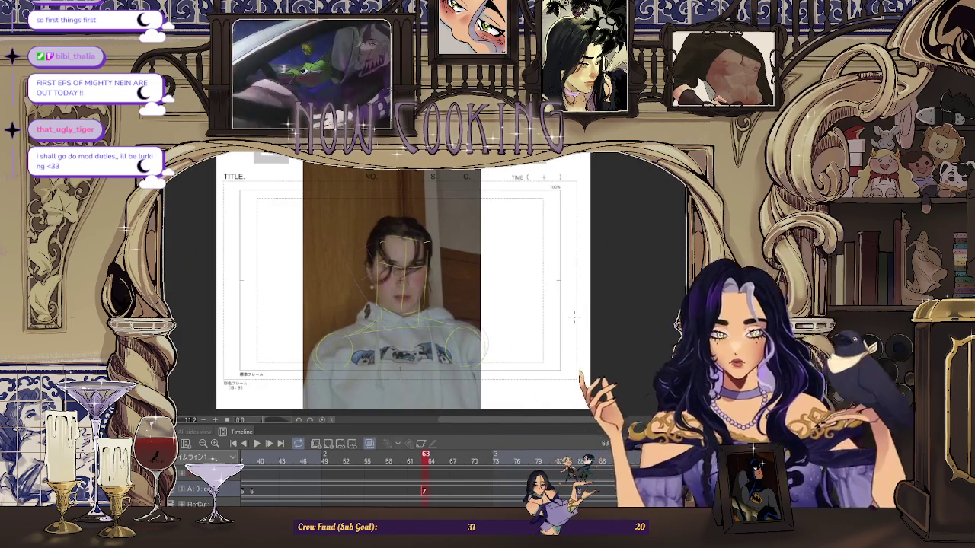
key("Right")
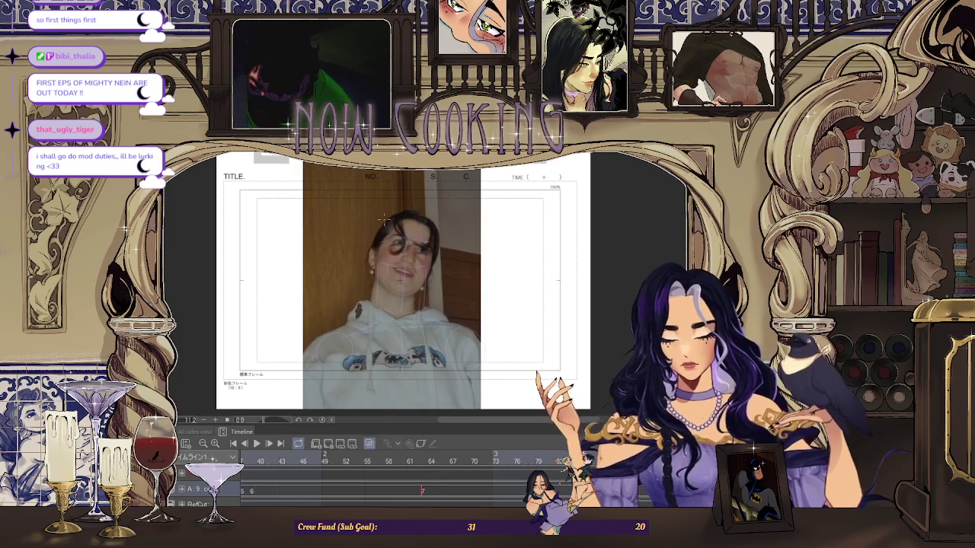
key("ctrl+plus")
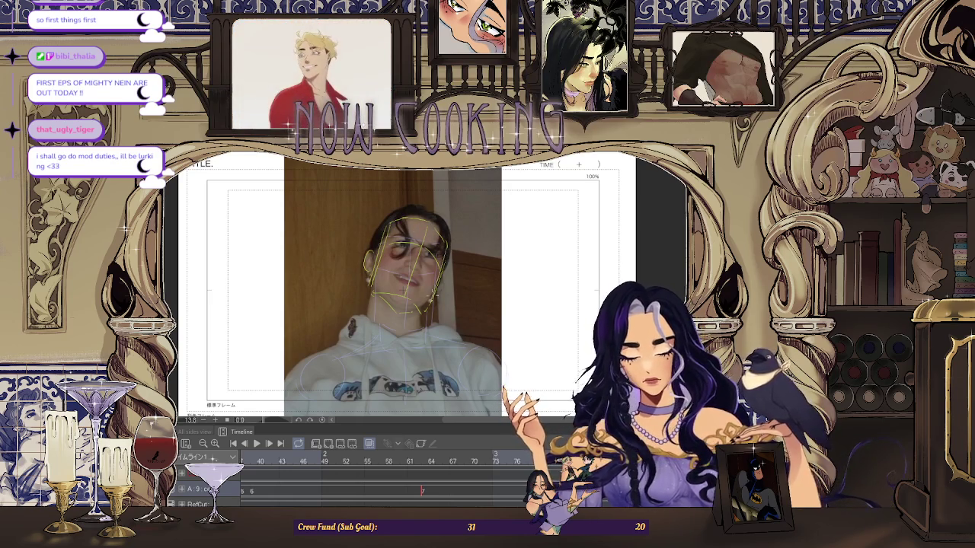
scroll(449, 185, "down", 1)
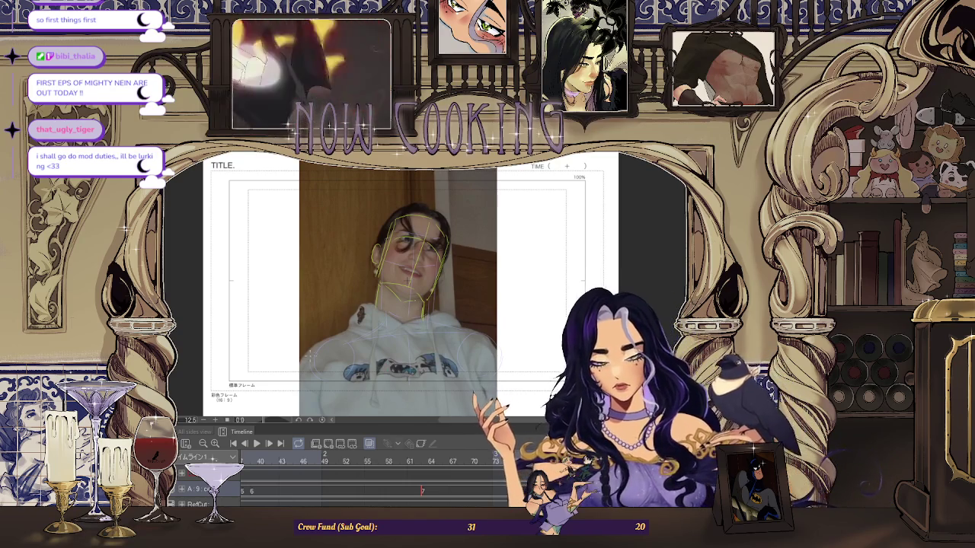
Sketch circles over both shoulders on frame 63, then hide the reference photo
left_click_drag(324, 347, 326, 349)
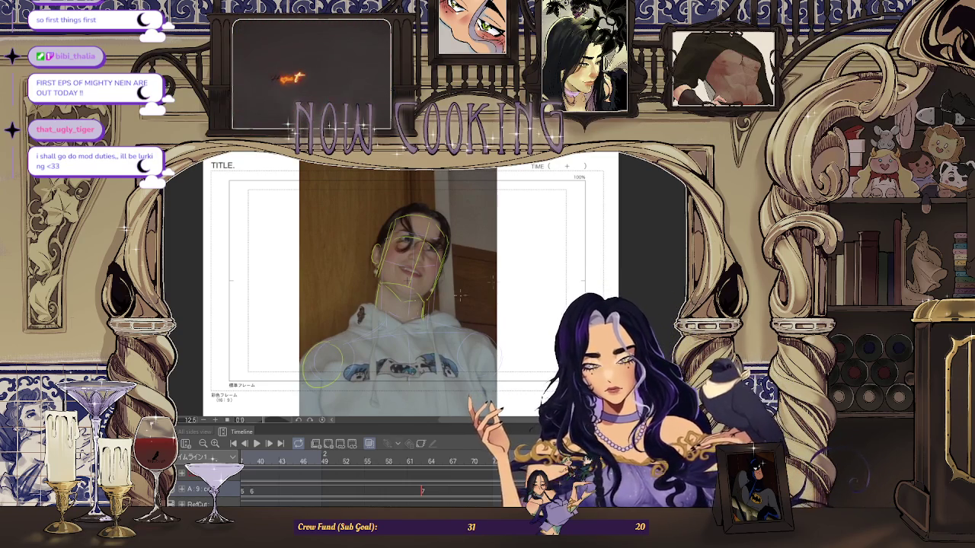
left_click_drag(466, 329, 469, 332)
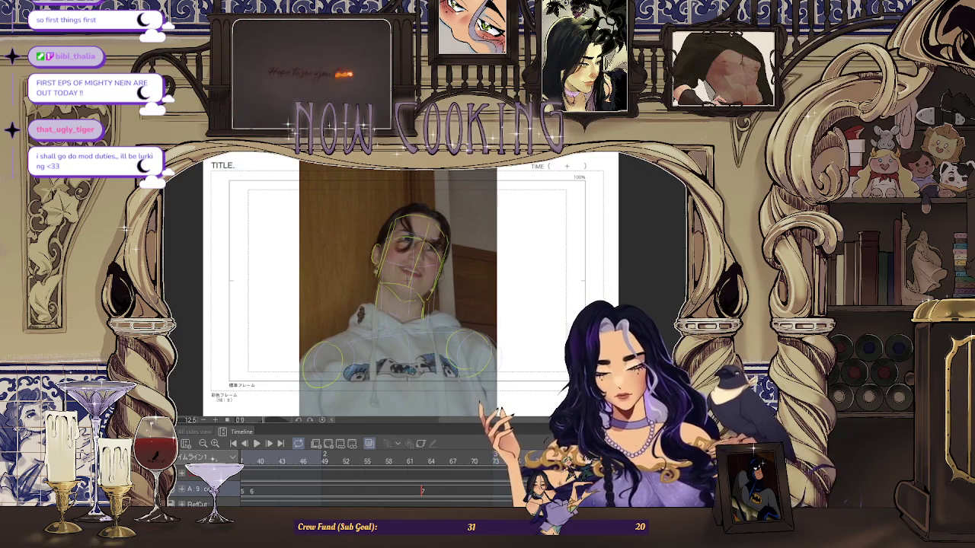
key("Right")
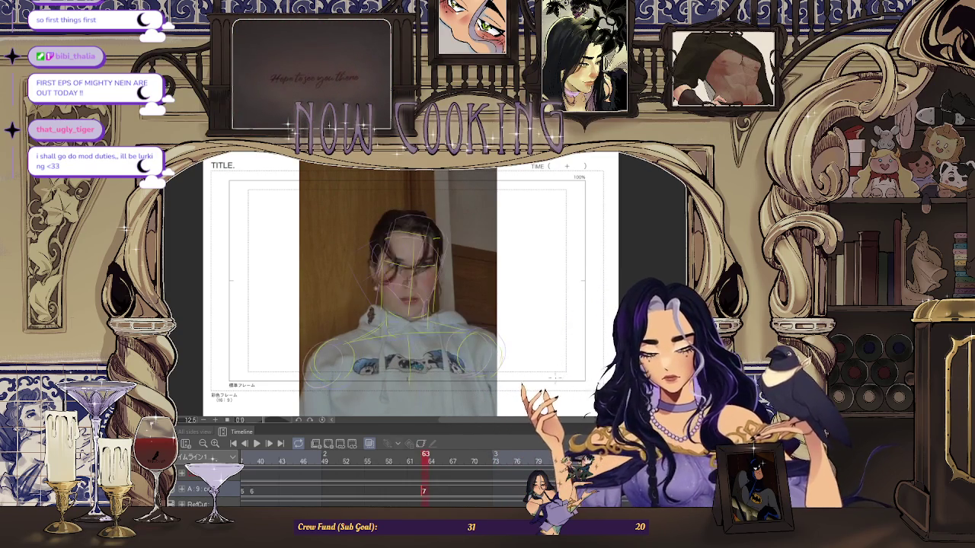
key("Left")
key("Right")
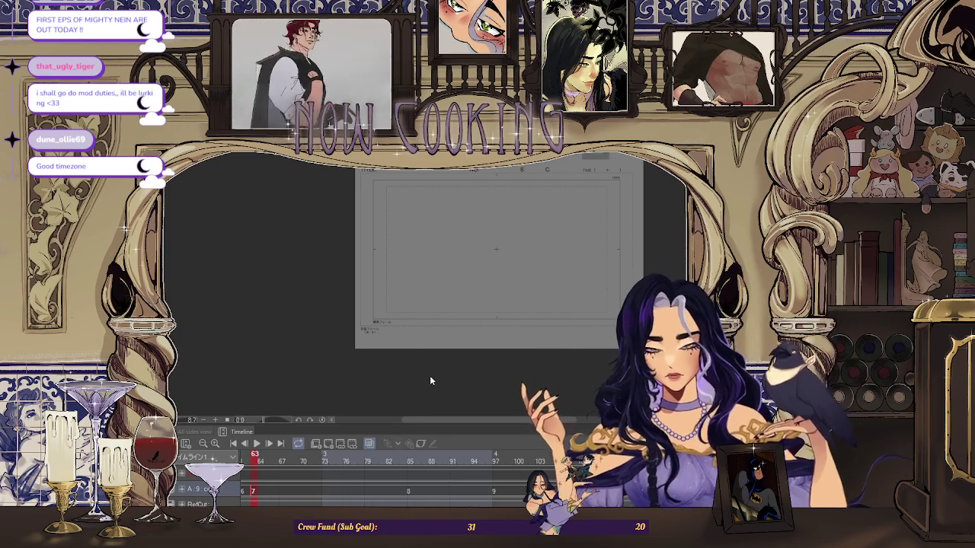
Put the playhead back on frame 63, then advance the timeline to frame 69
scroll(446, 495, "left", 5)
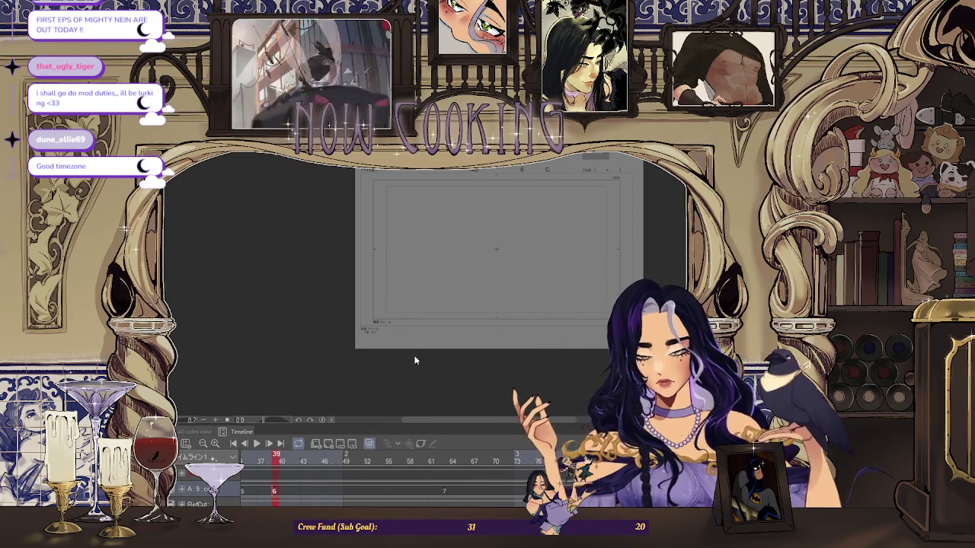
left_click(446, 476)
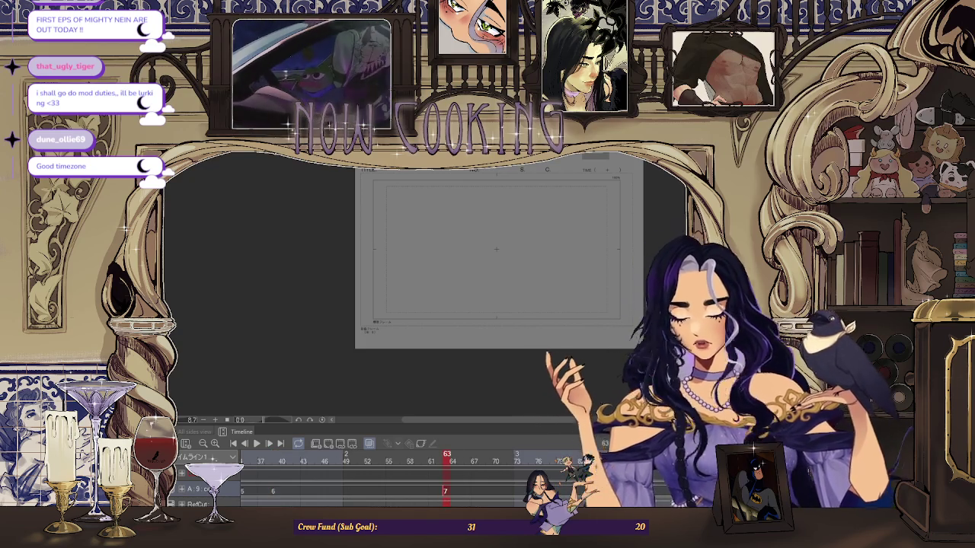
key("space")
left_click(447, 495)
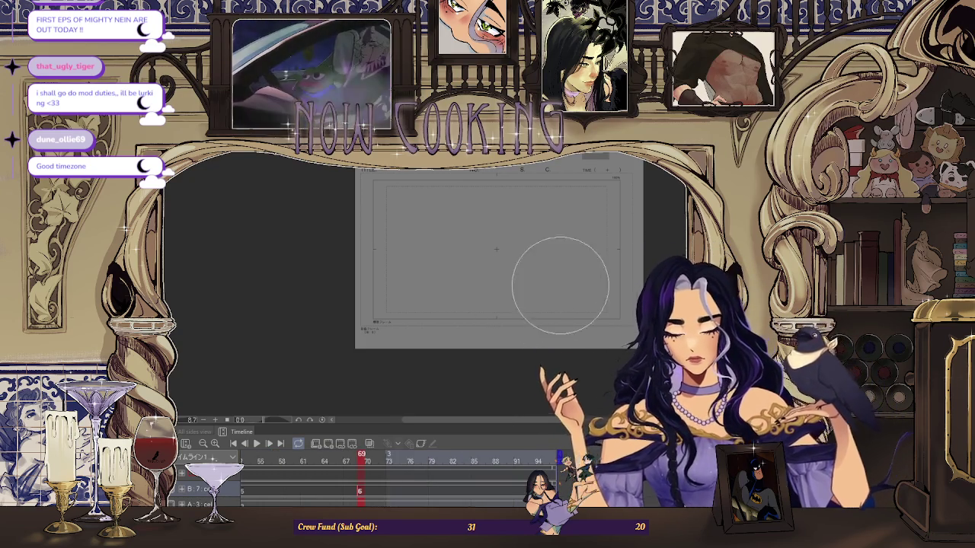
scroll(533, 289, "up", 3)
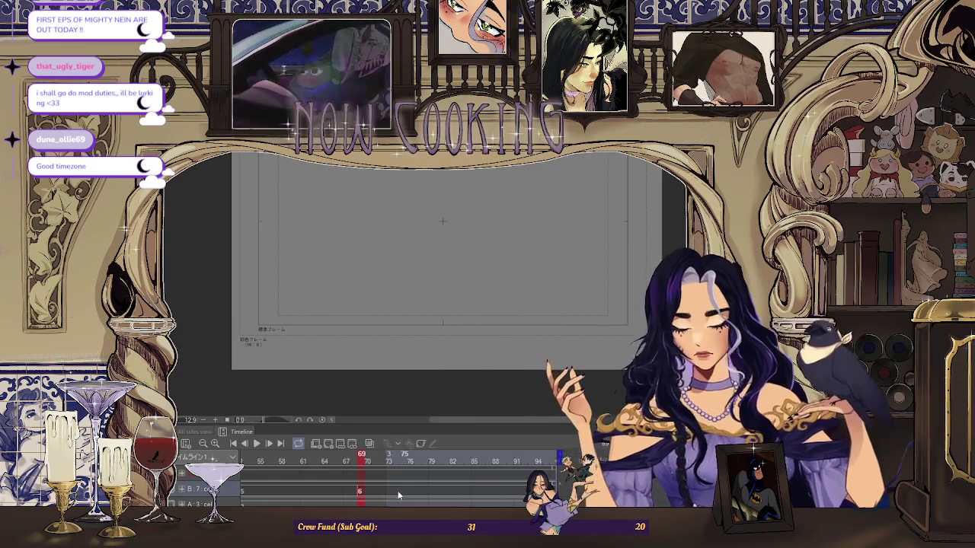
left_click(369, 444)
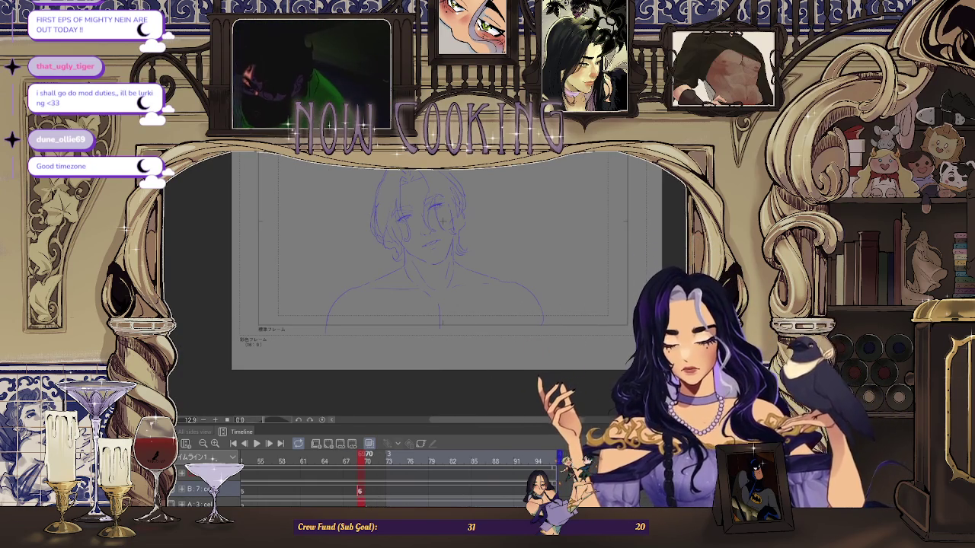
Scroll the timeline back toward earlier frames
scroll(364, 457, "up", 3)
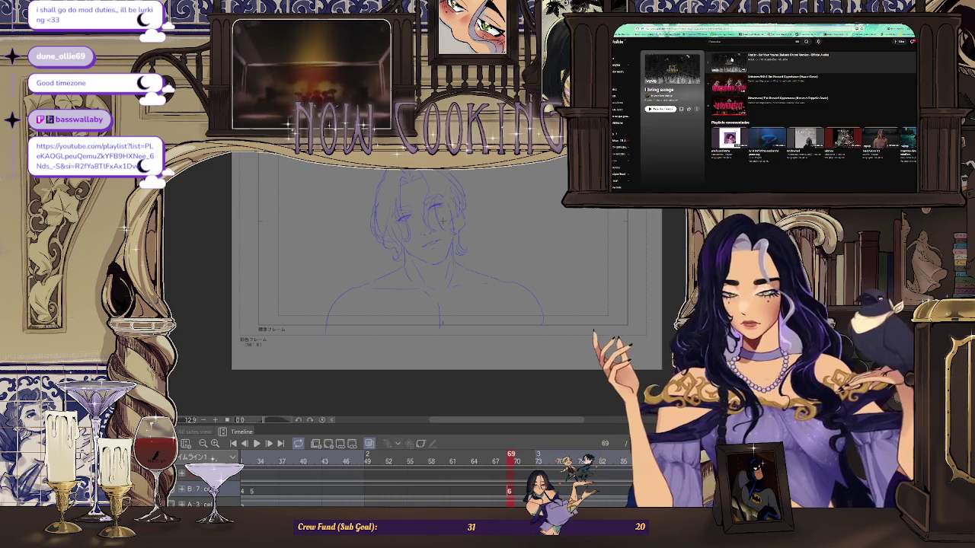
Start Hozier's 'Eat Your Young' from the YouTube playlist and make it fullscreen
left_click(787, 101)
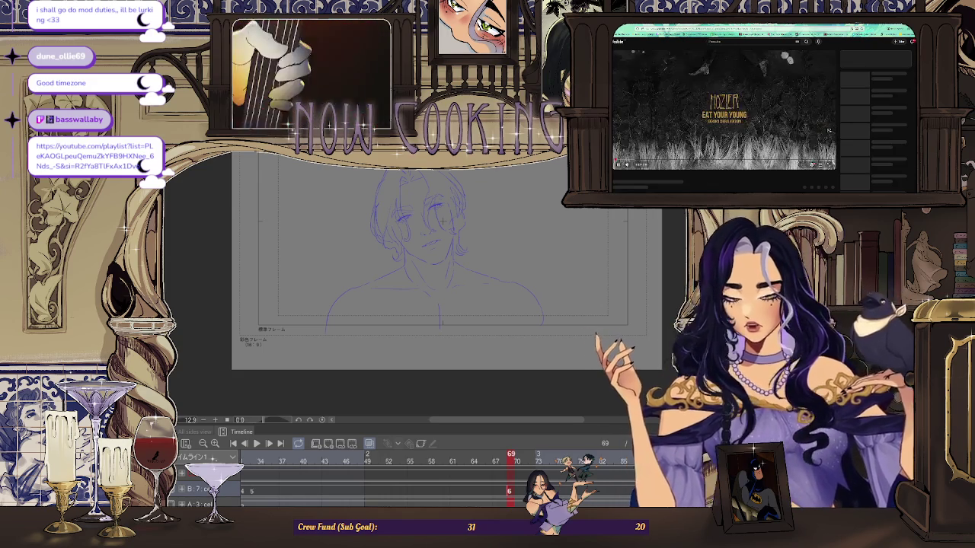
key("f")
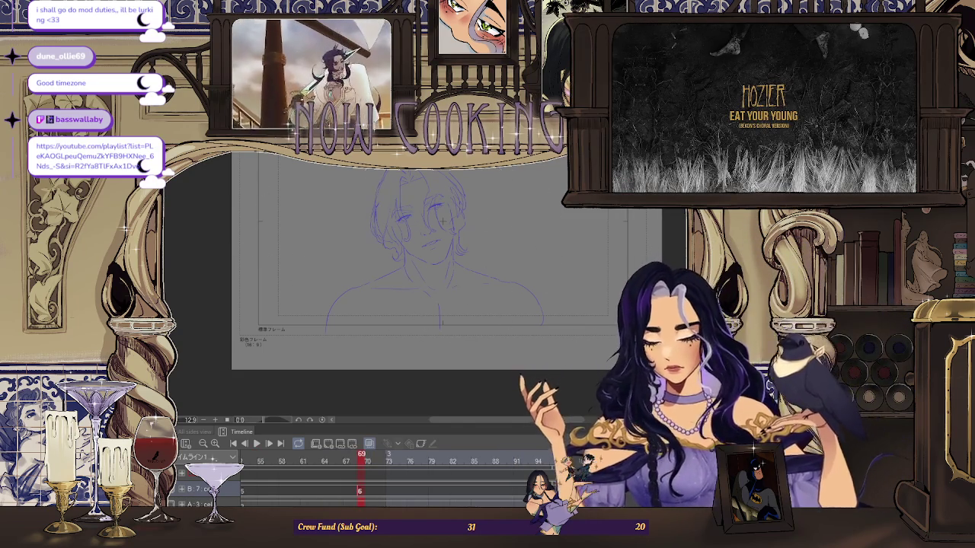
Zoom in and draw the top edge and two vertical edges of a box around the head
scroll(449, 267, "up", 2)
scroll(427, 378, "up", 1)
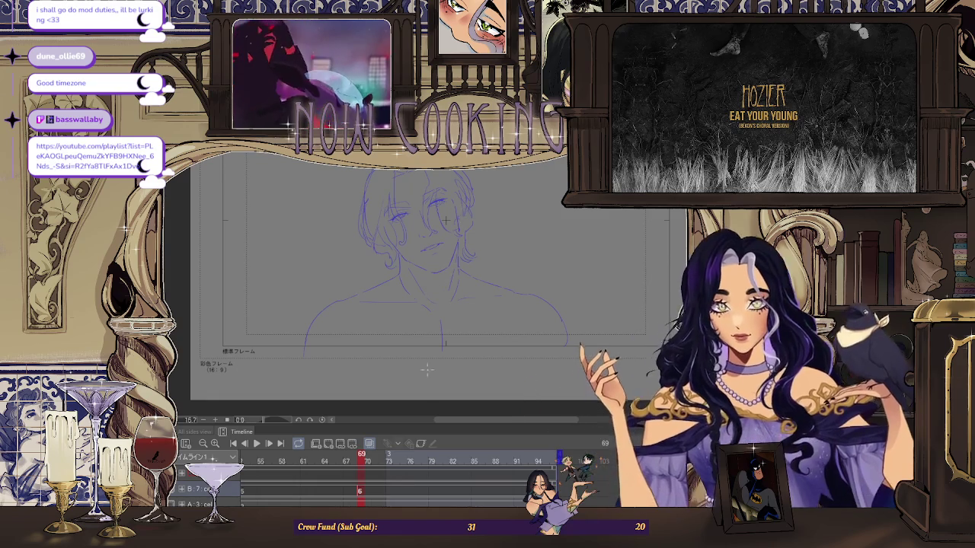
scroll(444, 220, "up", 1)
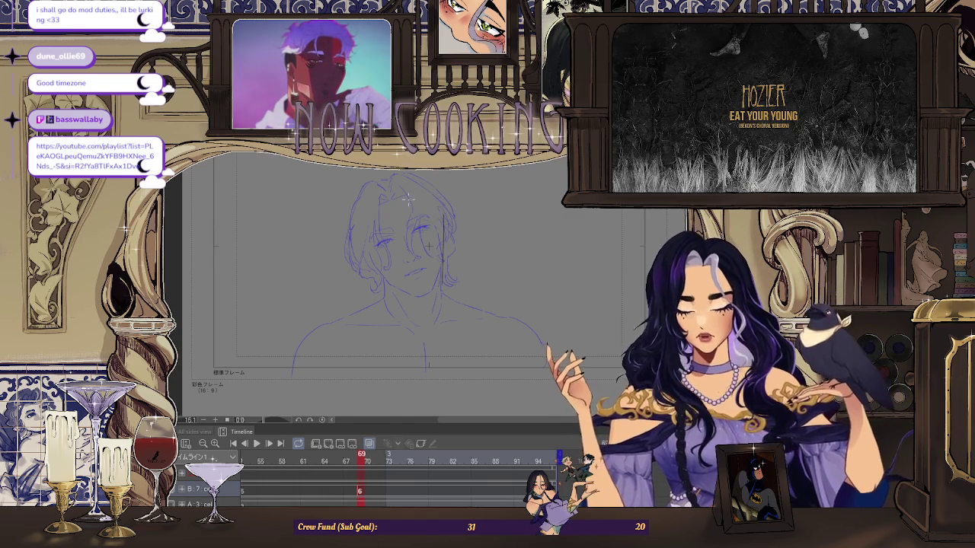
left_click_drag(411, 198, 449, 195)
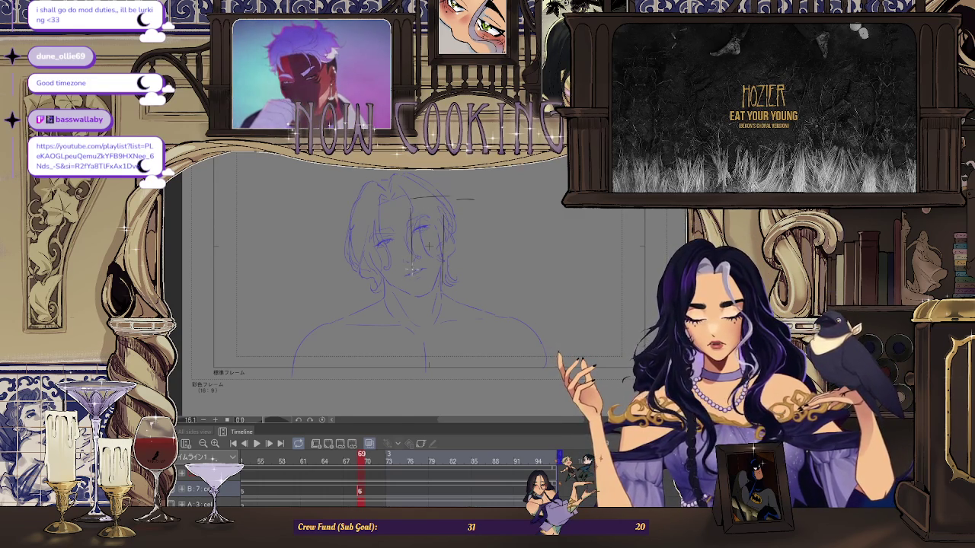
left_click_drag(428, 193, 457, 189)
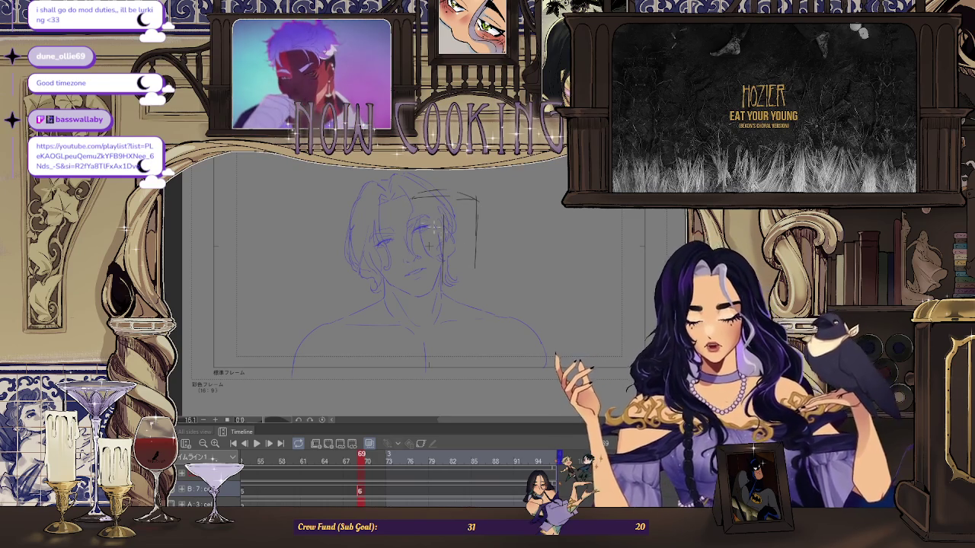
left_click_drag(412, 235, 414, 273)
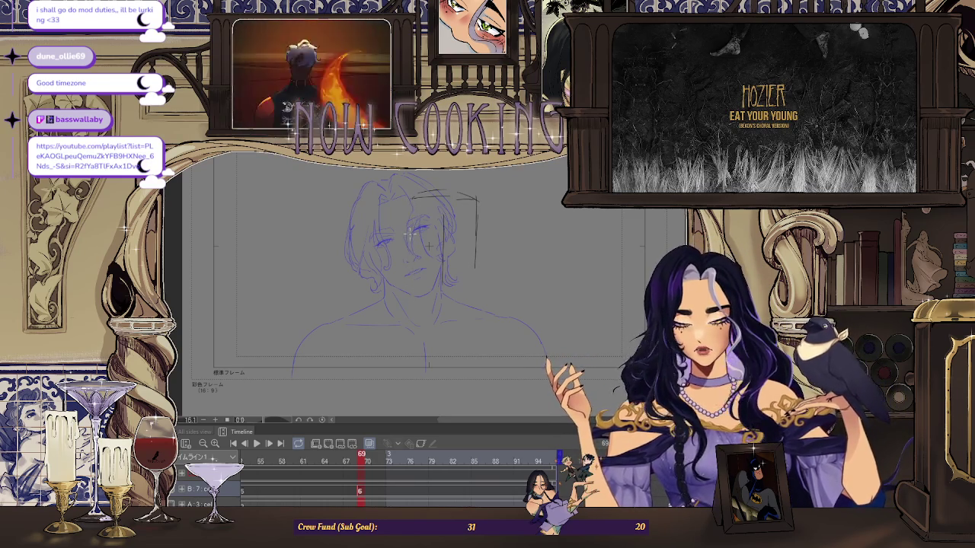
left_click_drag(409, 234, 411, 274)
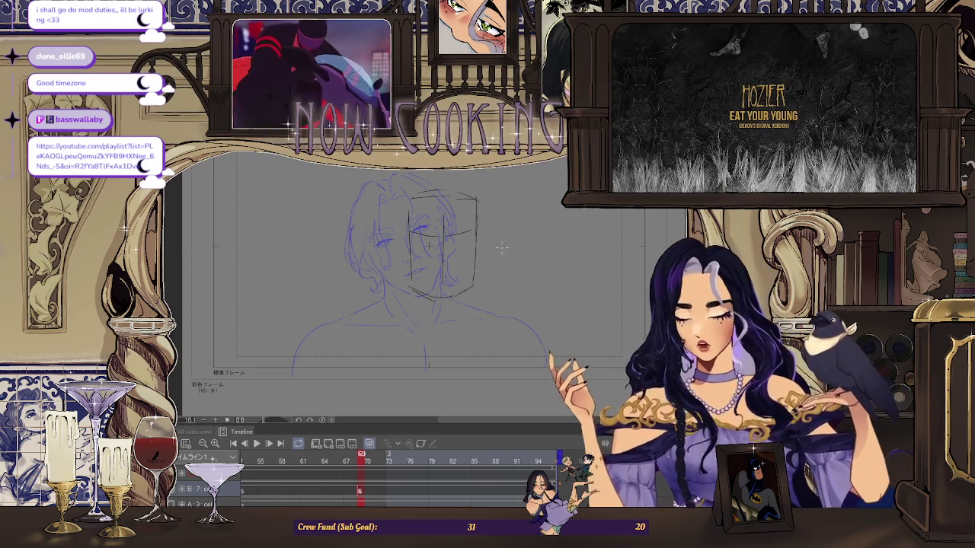
Free-transform the head-box lines leftward over the face and commit the move
key("ctrl+t")
left_click_drag(468, 268, 451, 270)
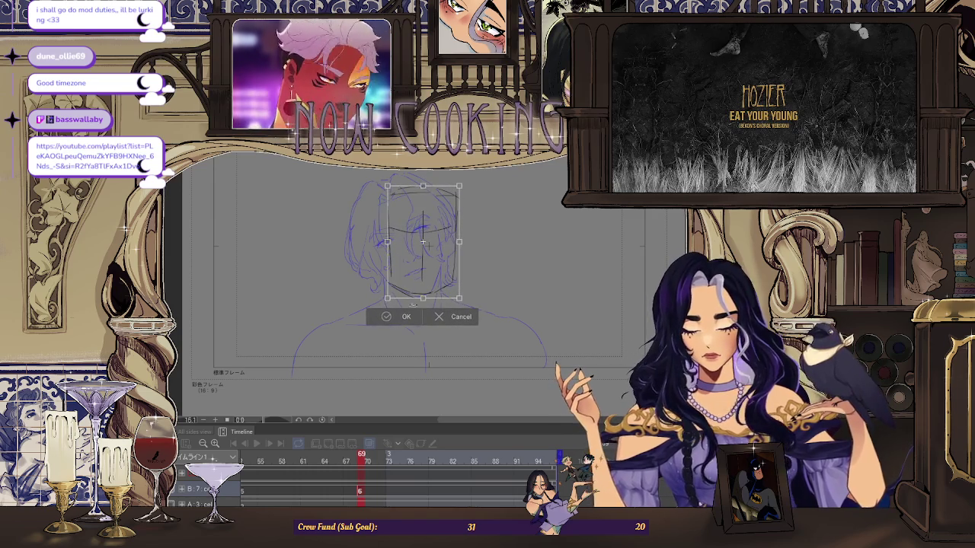
key("Return")
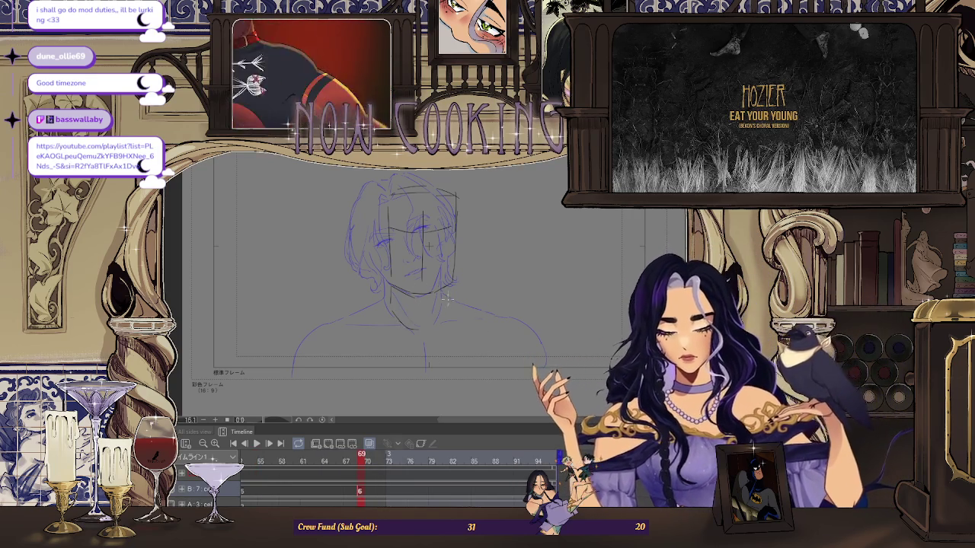
Sketch rough chin, neck, left shoulder and collarbone strokes on frame 69
left_click_drag(445, 304, 437, 329)
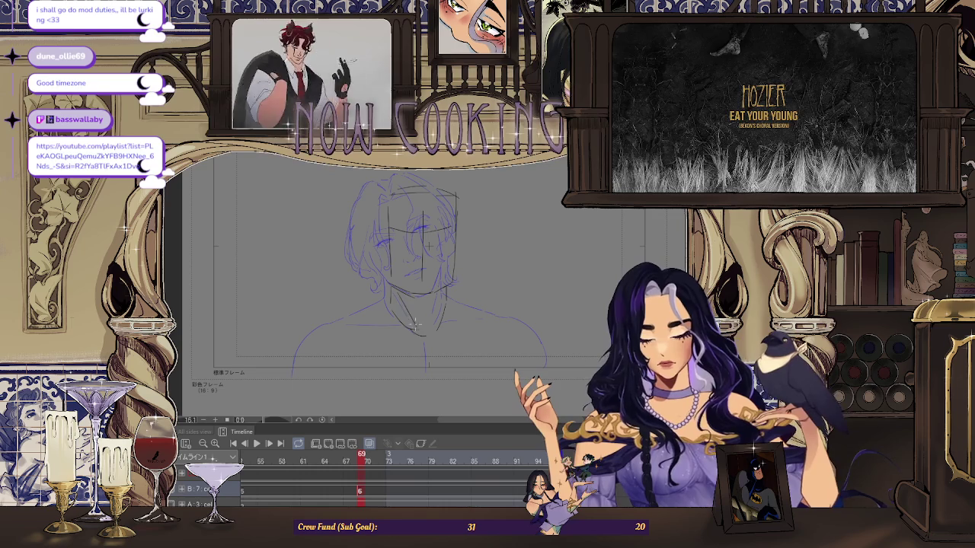
left_click_drag(444, 291, 436, 316)
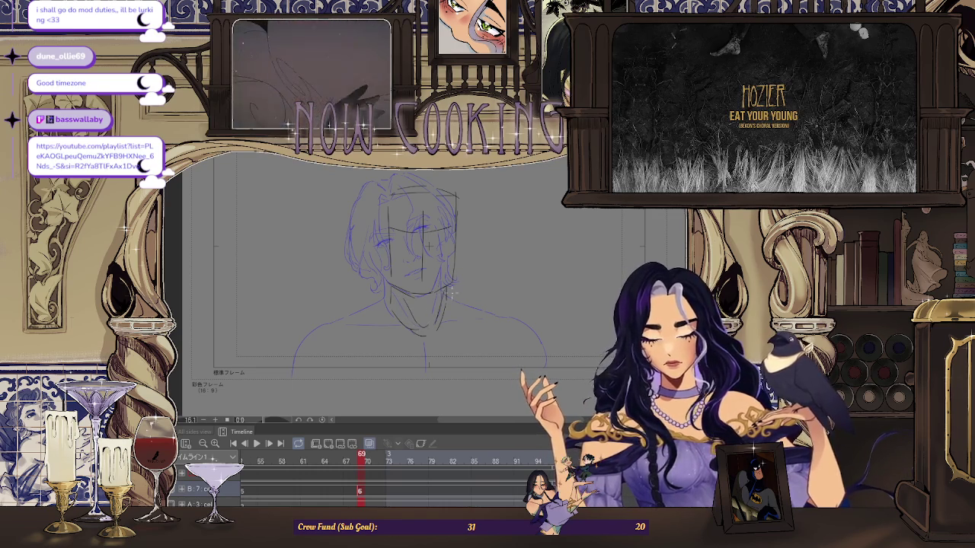
left_click_drag(319, 322, 307, 355)
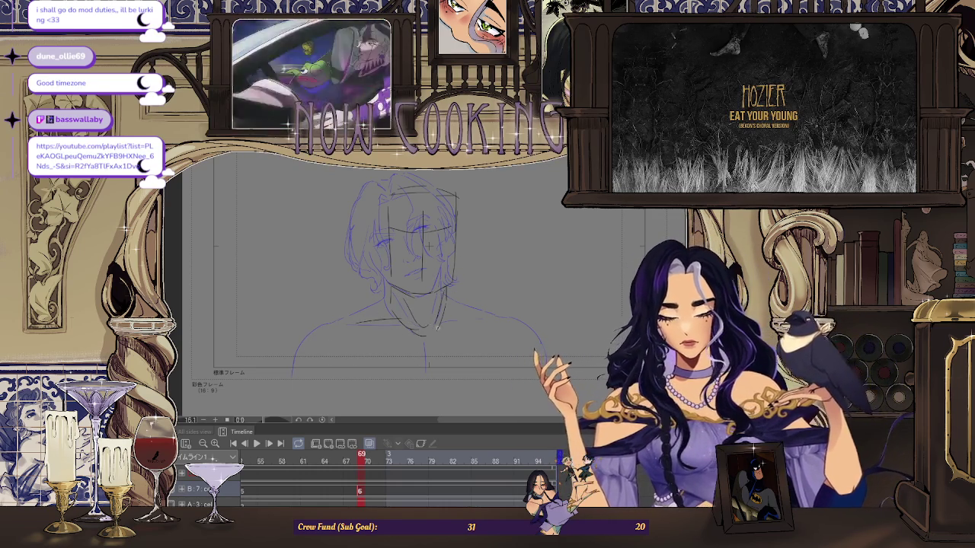
left_click_drag(355, 323, 395, 324)
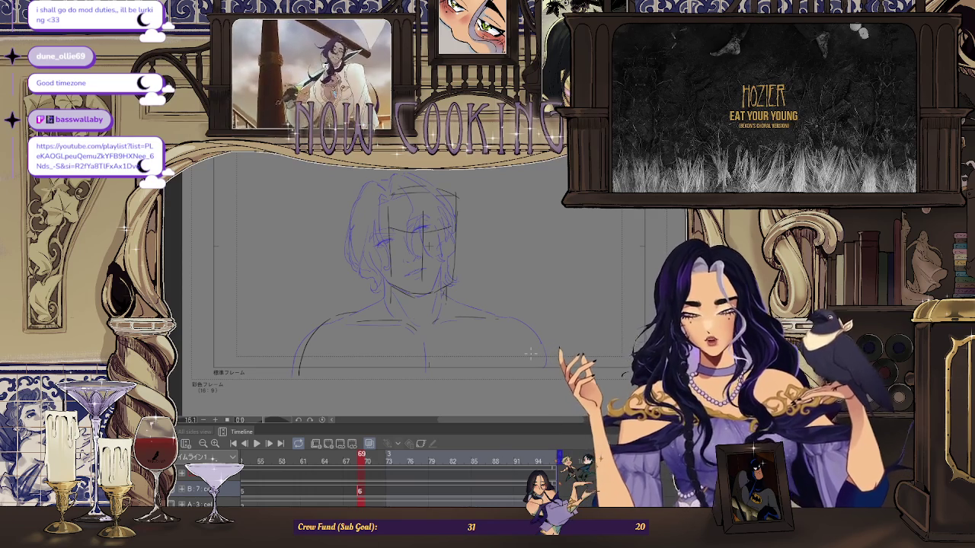
Play back the animation, then redraw the left shoulder curve further inward and undo it
key("space")
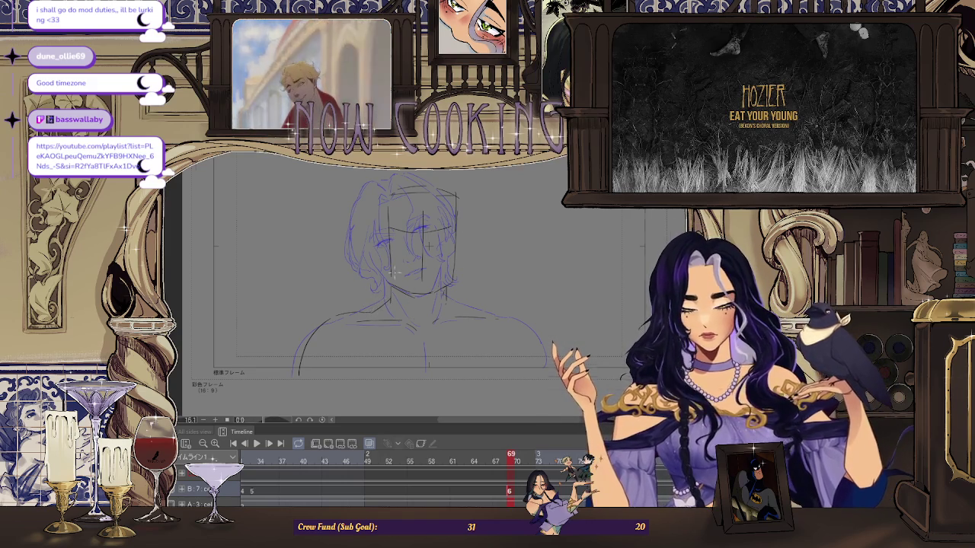
scroll(408, 260, "up", 2)
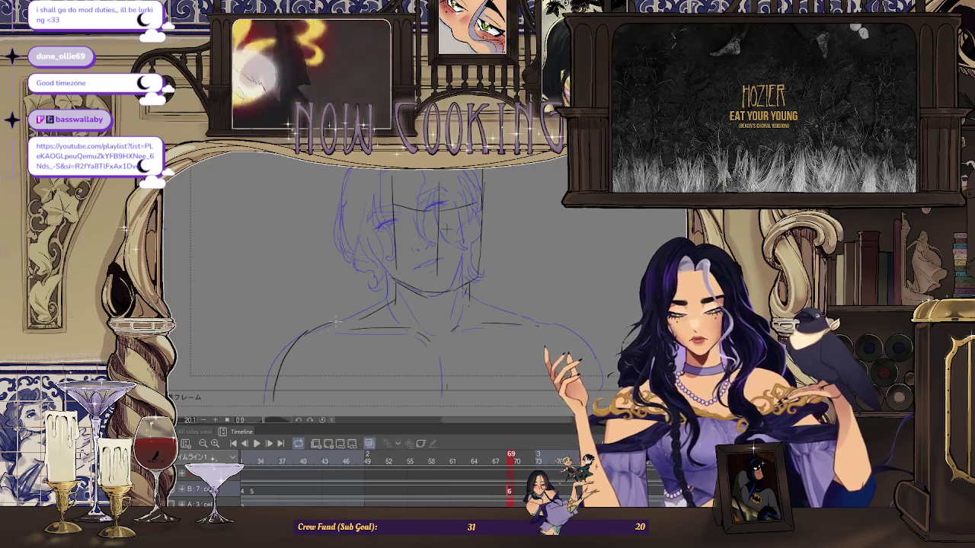
scroll(354, 324, "down", 2)
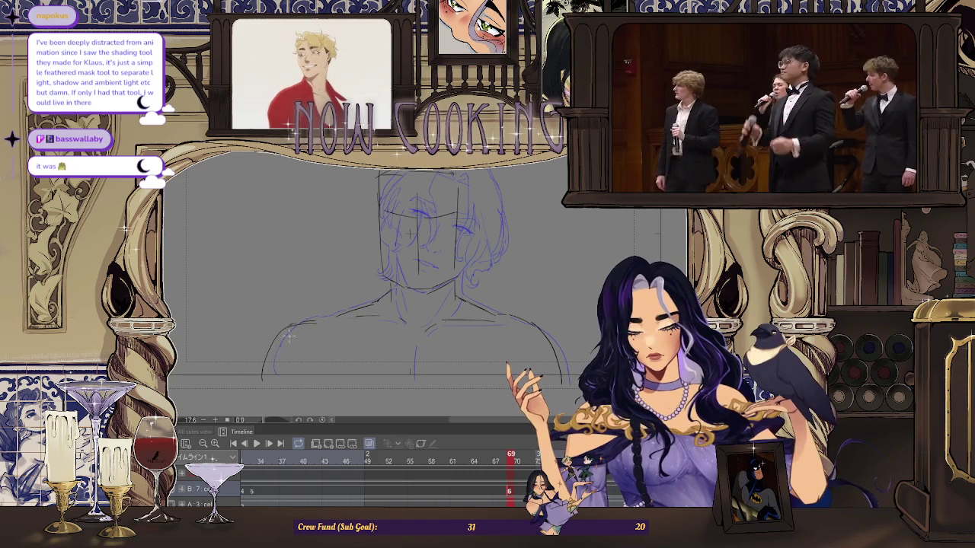
left_click_drag(274, 372, 289, 325)
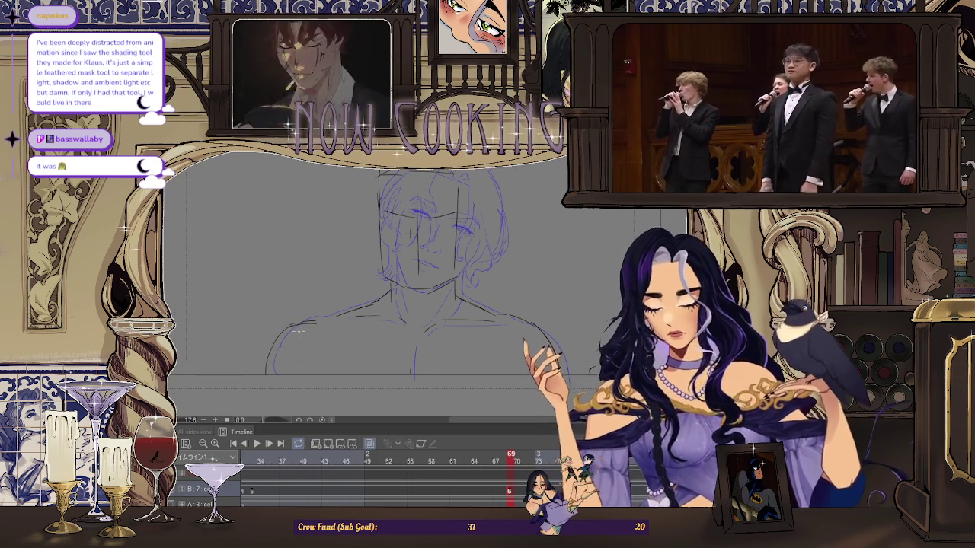
scroll(295, 324, "up", 1)
key("ctrl+z")
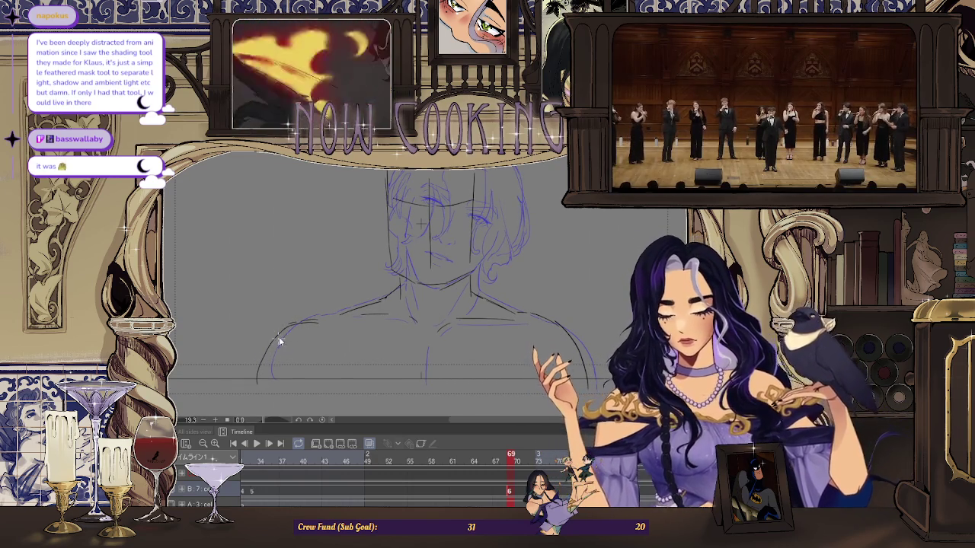
left_click_drag(272, 376, 285, 326)
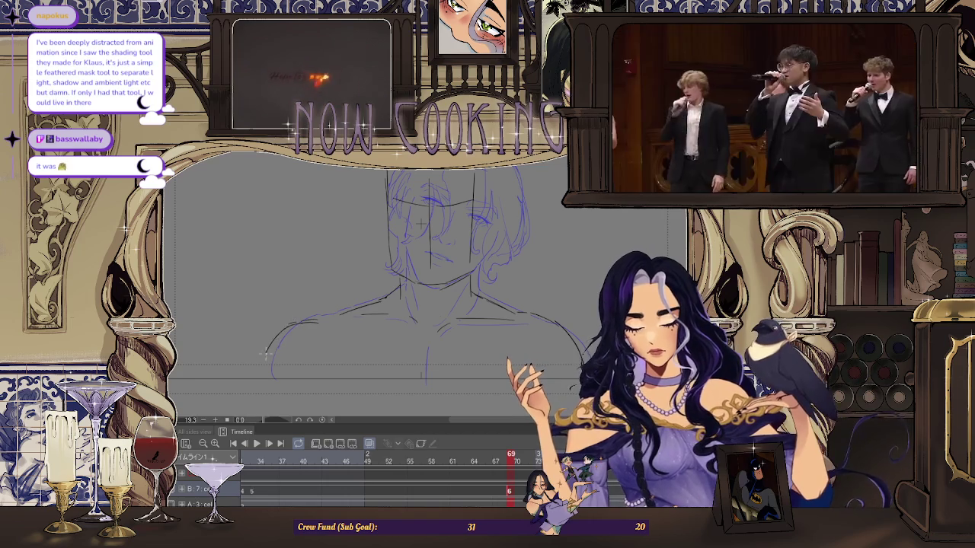
scroll(294, 323, "up", 3)
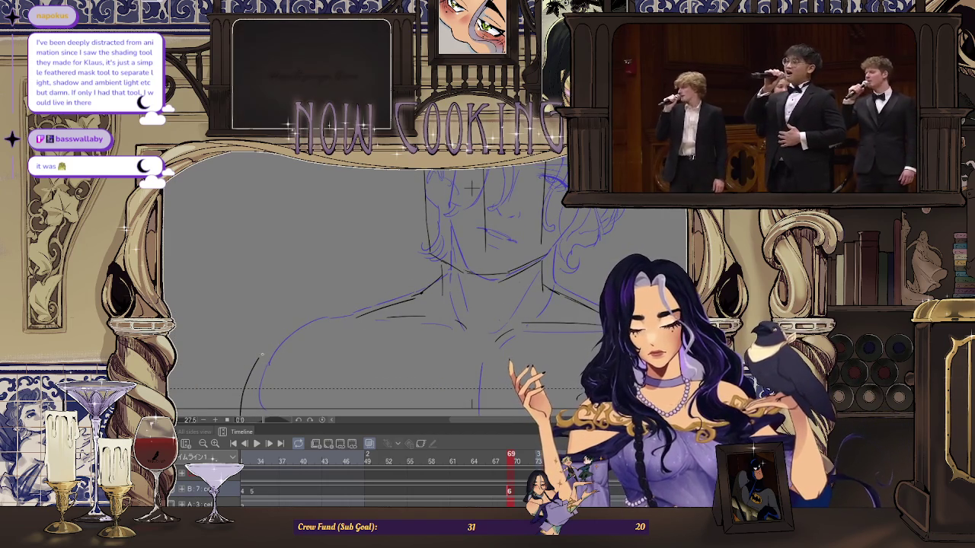
scroll(354, 326, "down", 1)
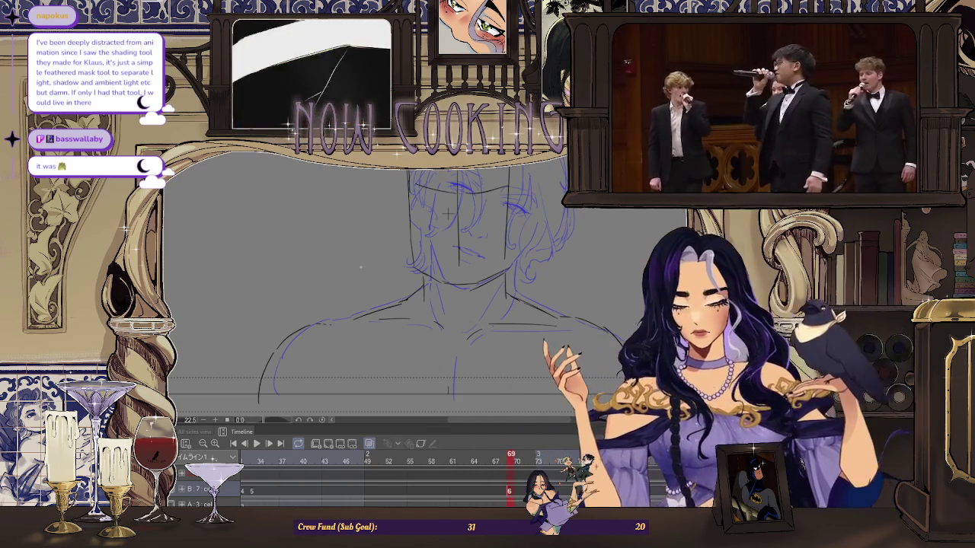
scroll(541, 293, "down", 2)
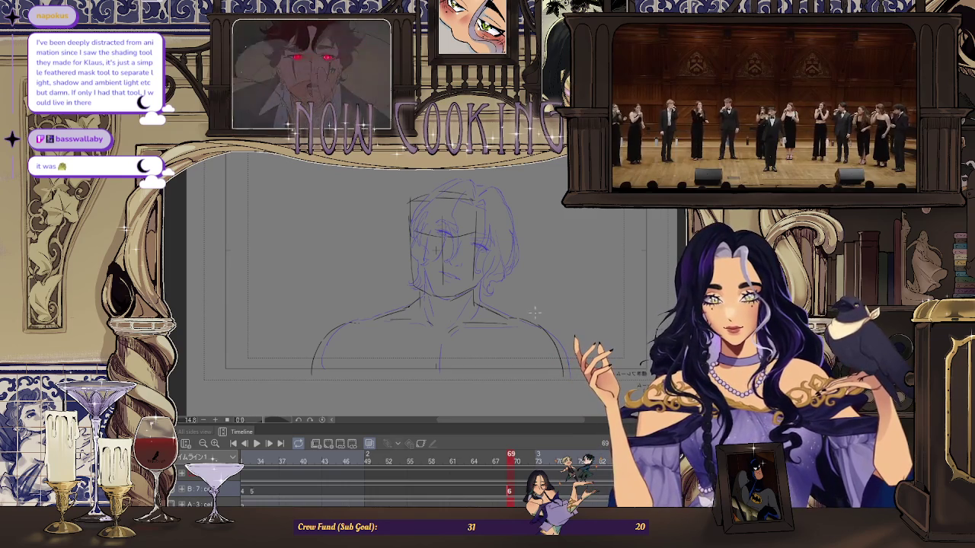
Step the playhead forward to frame 63, then on to frame 69
scroll(468, 260, "down", 1)
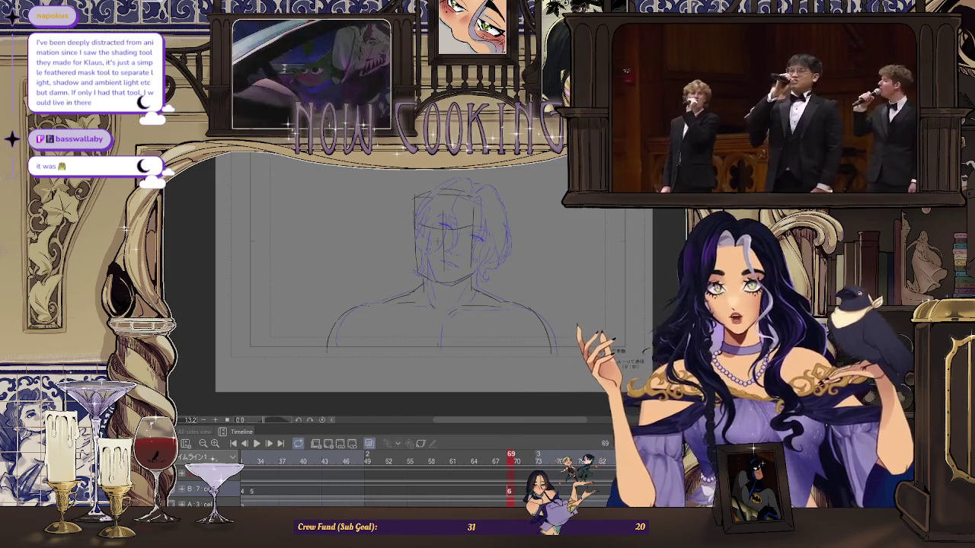
key("Right")
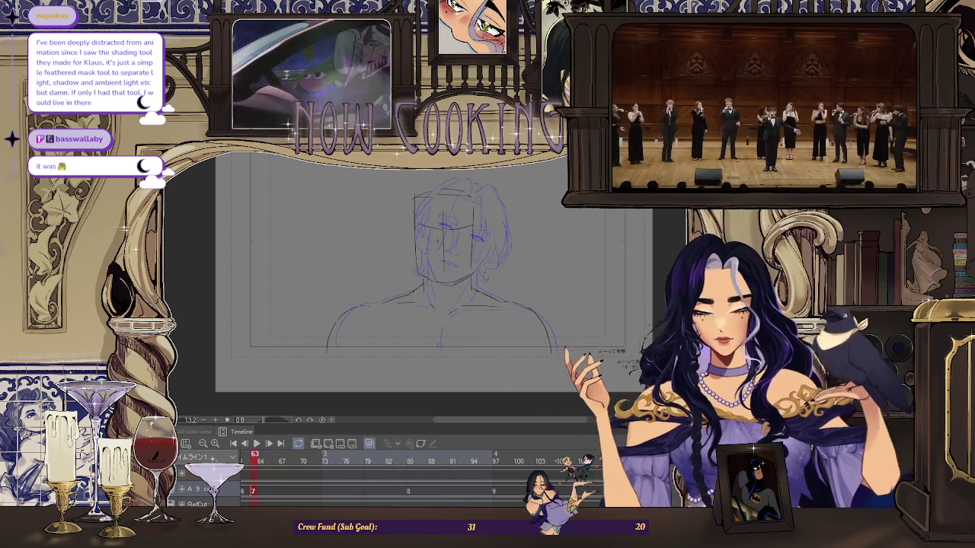
key("Right")
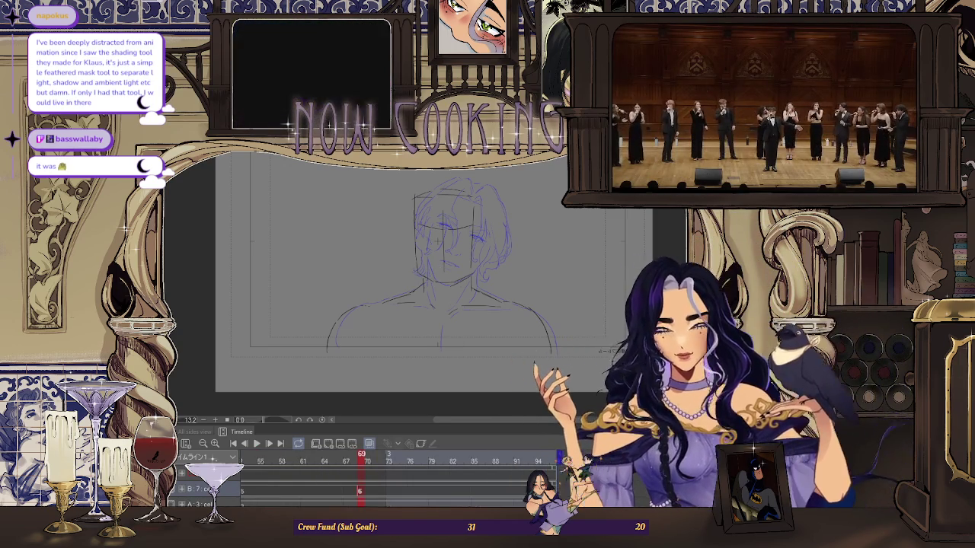
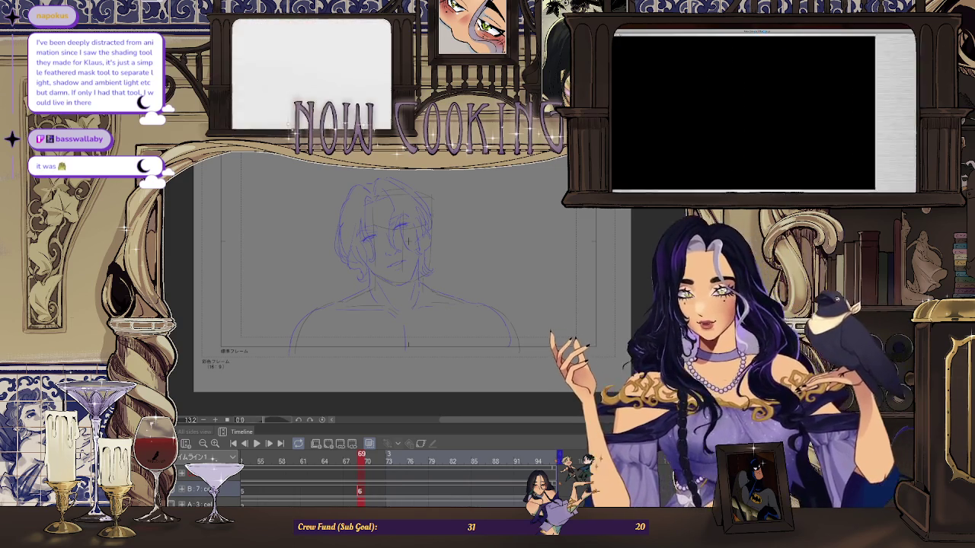
Switch to the other open project tab, the ship-in-a-cave animation
key("ctrl+Tab")
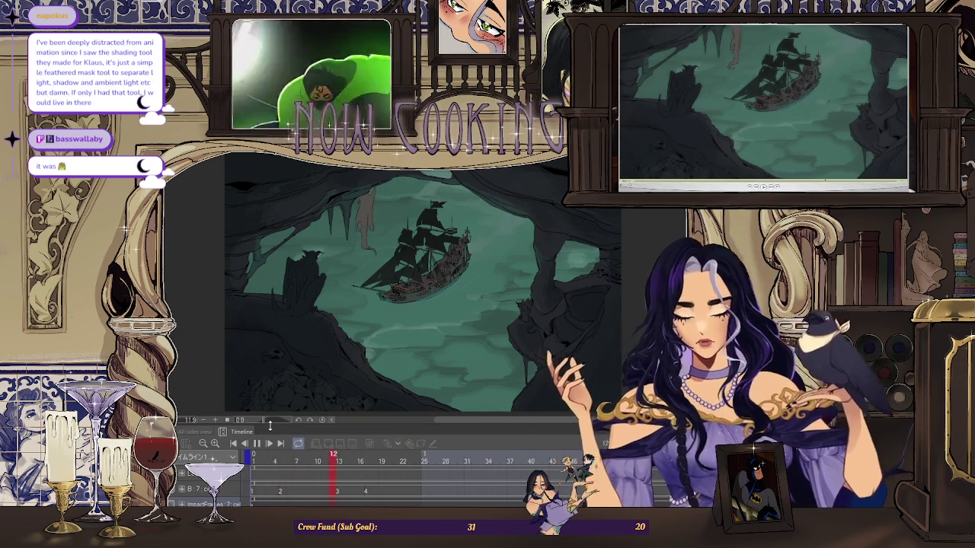
Play the ship animation, stop it, and inspect frames 77 and 76
key("space")
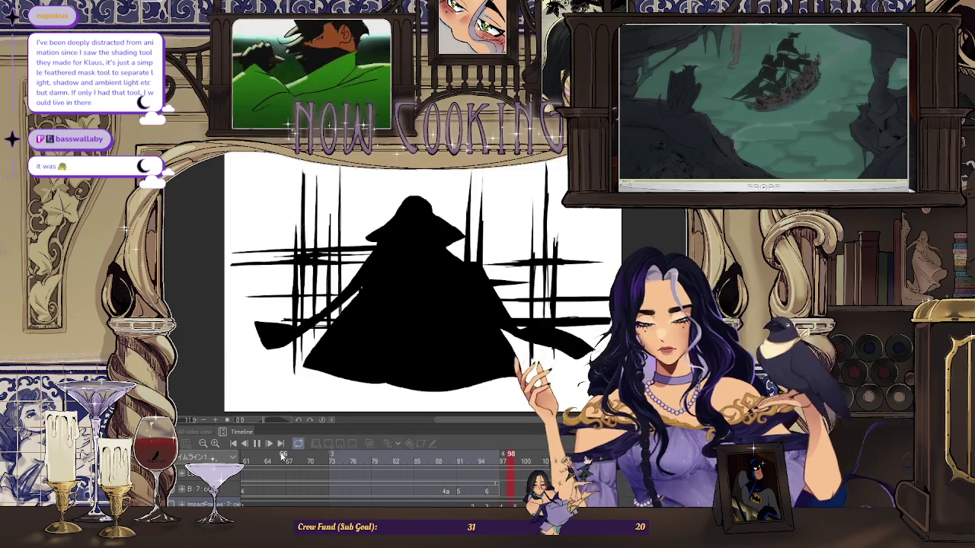
left_click(258, 445)
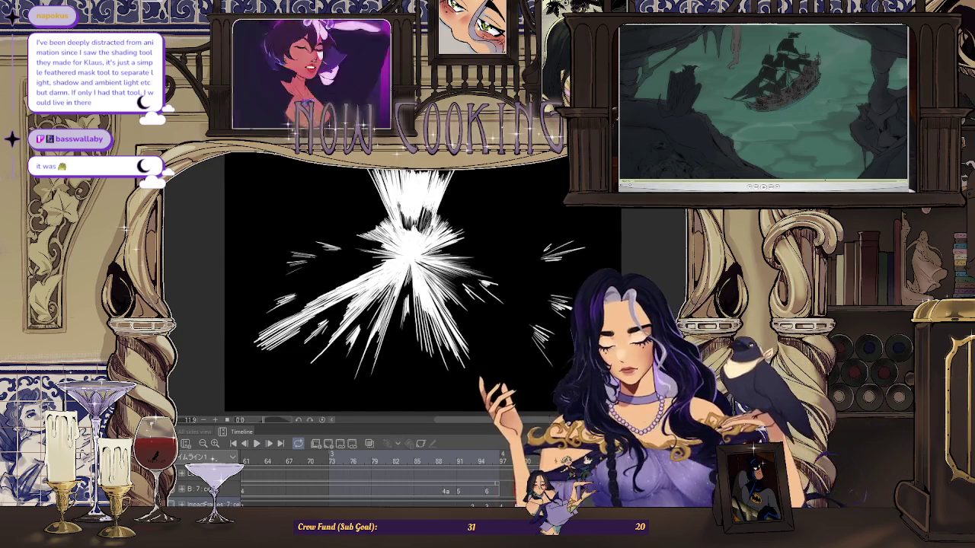
scroll(262, 472, "down", 3)
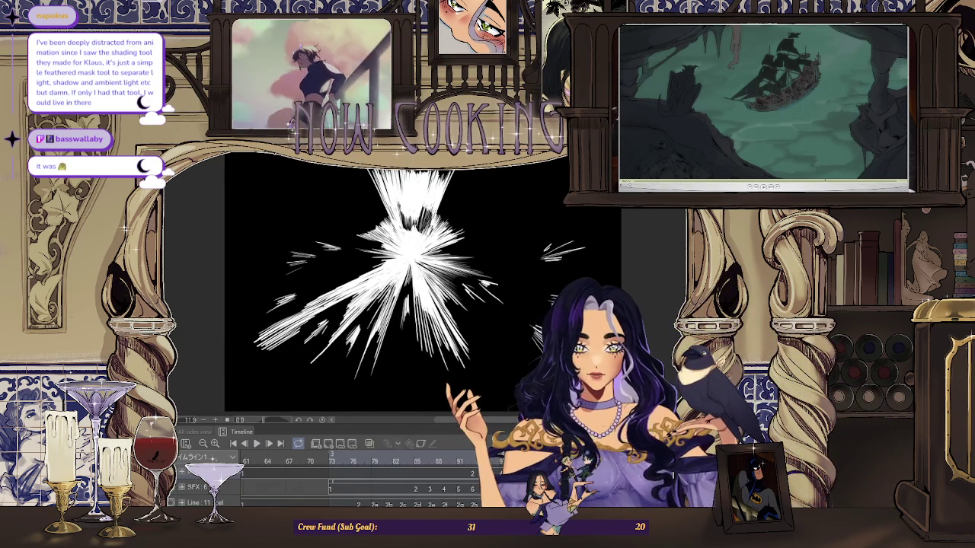
left_click(353, 485)
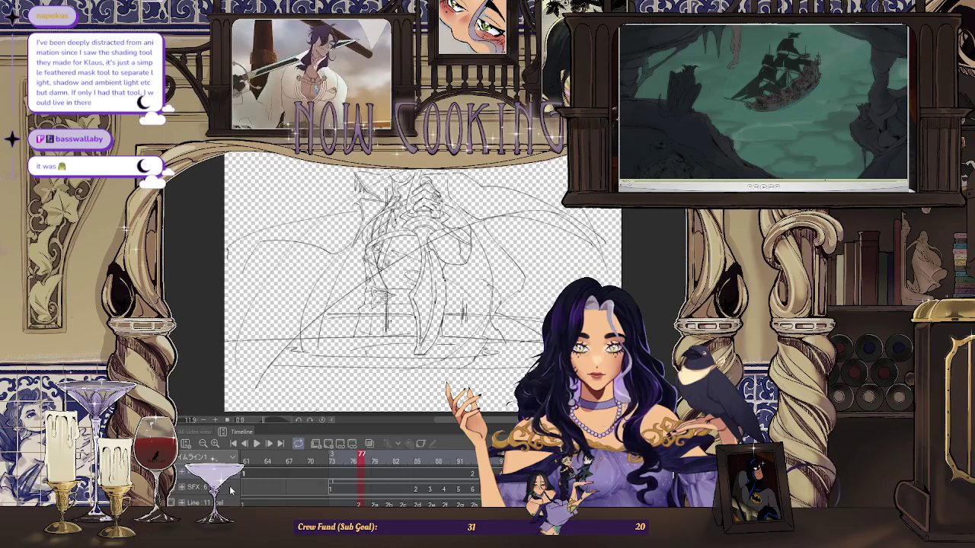
scroll(231, 492, "up", 3)
key("Left")
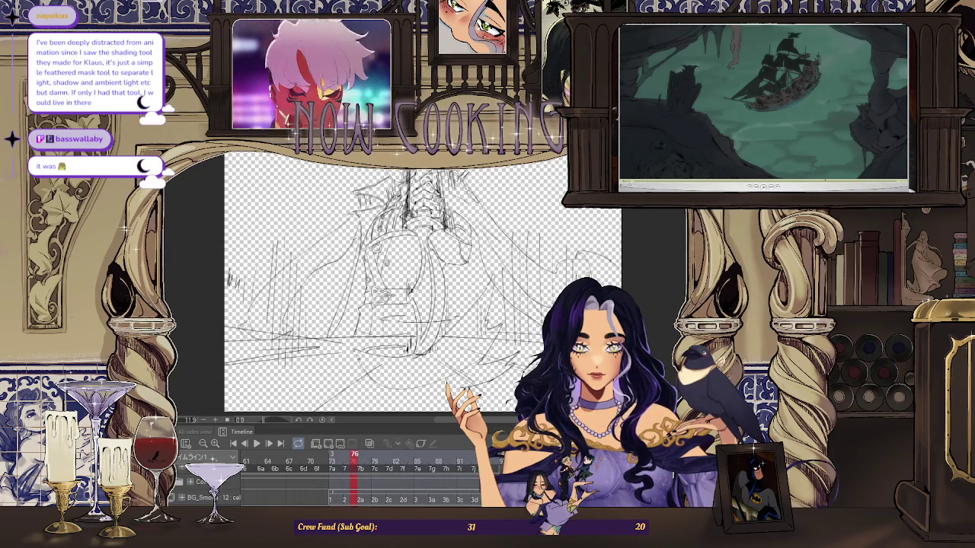
Check frame 33, the ship scene, then replay the animation from frame 1
scroll(231, 488, "down", 2)
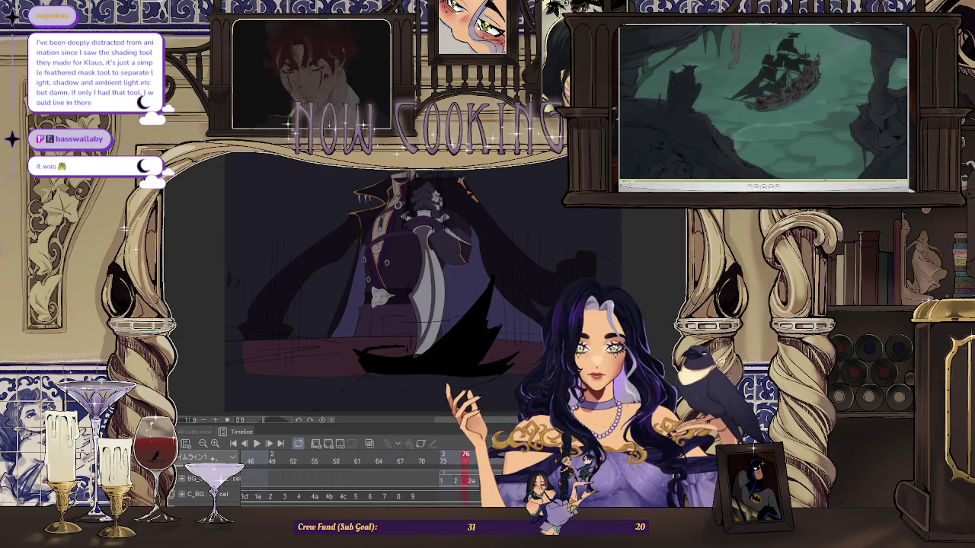
scroll(343, 476, "left", 5)
scroll(358, 487, "down", 1)
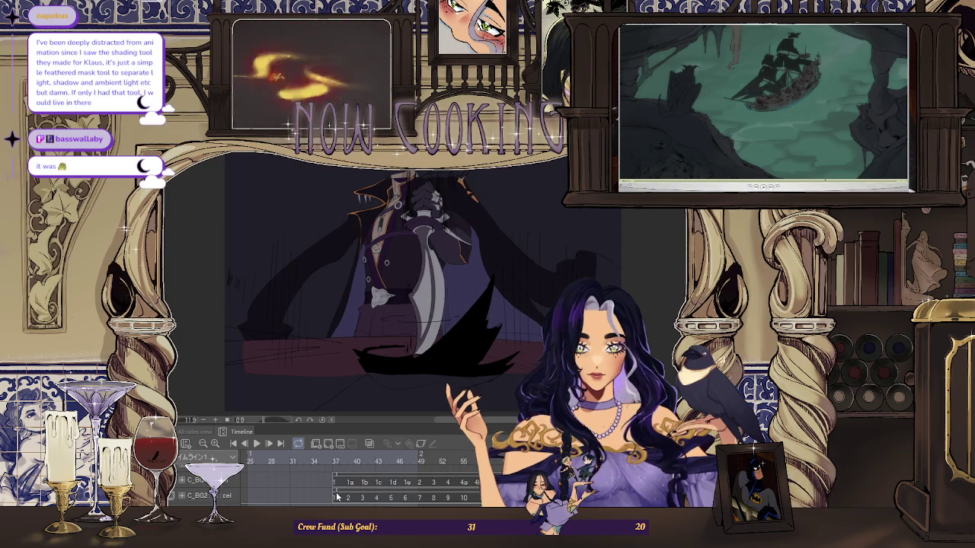
left_click(305, 499)
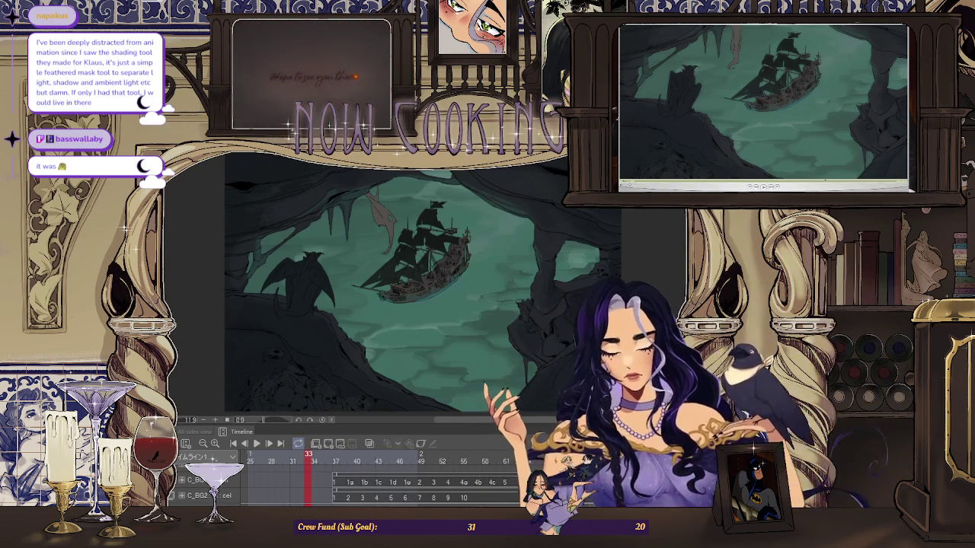
scroll(365, 488, "up", 2)
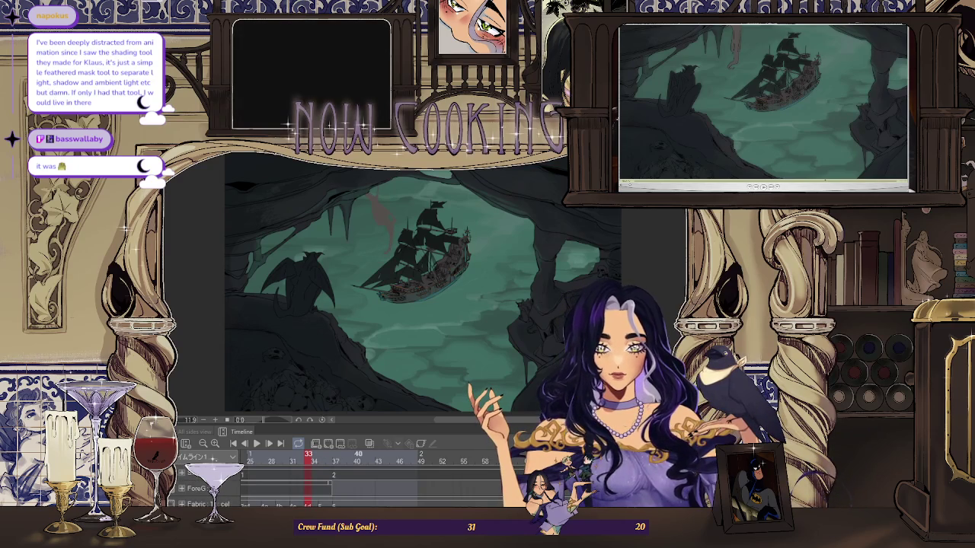
left_click(234, 444)
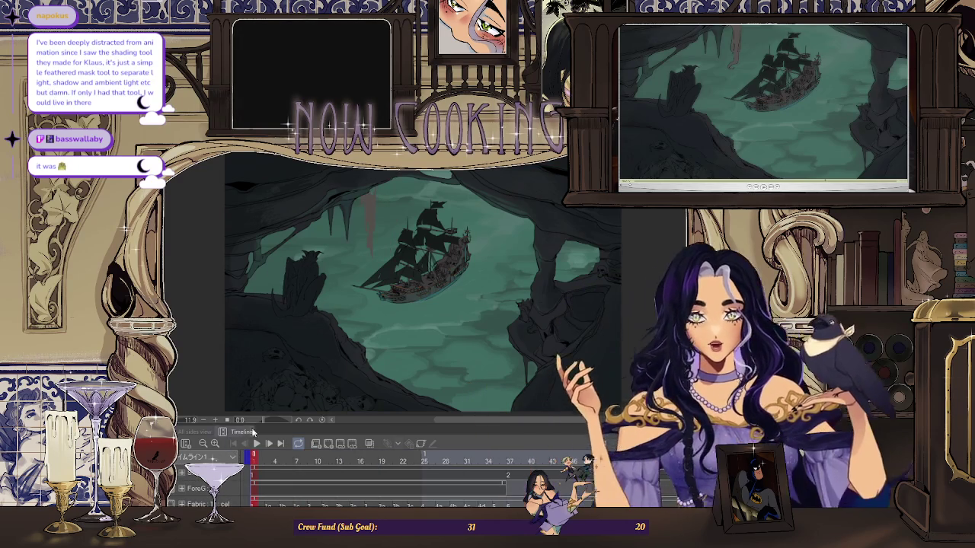
left_click(257, 444)
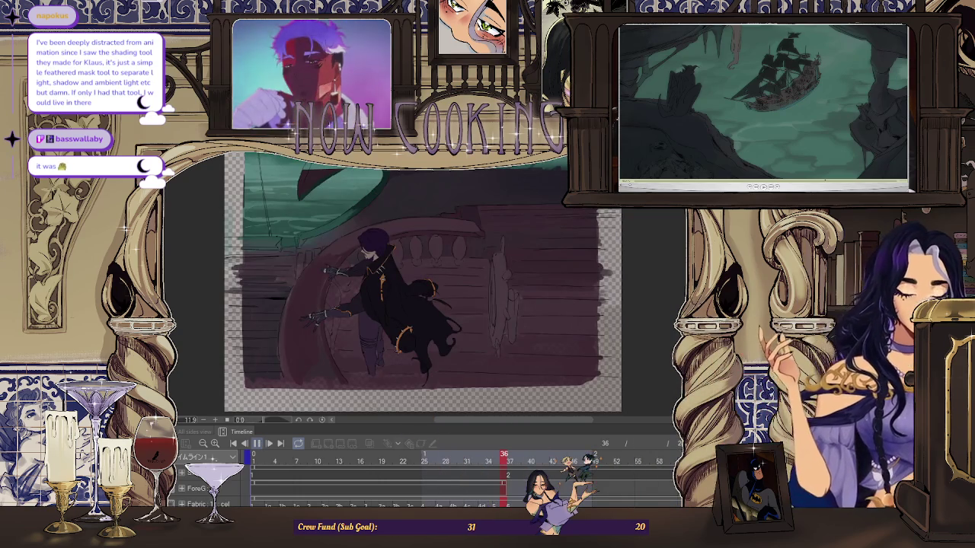
Pause playback at frame 37 and drag the playhead back to the ship-in-cave frame
left_click(258, 444)
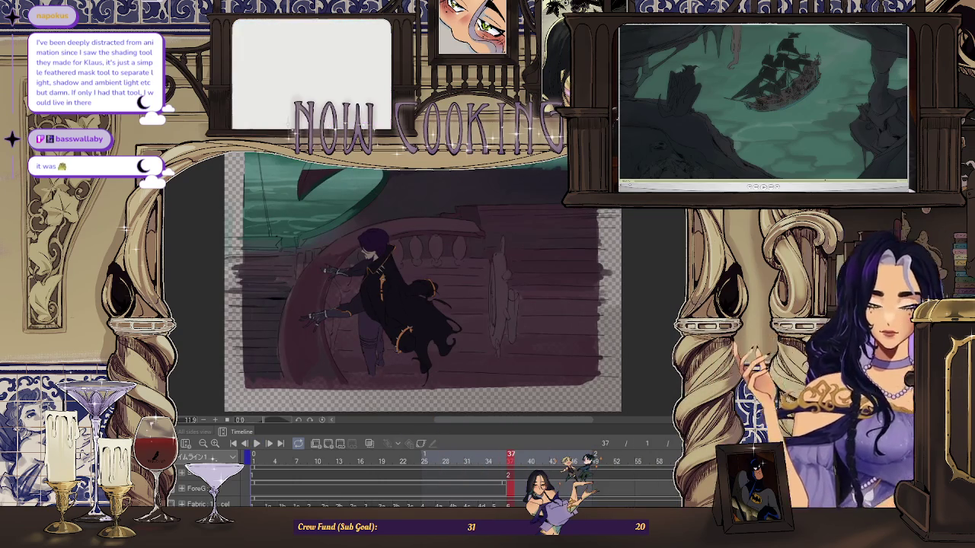
scroll(380, 483, "up", 1)
scroll(365, 487, "down", 3)
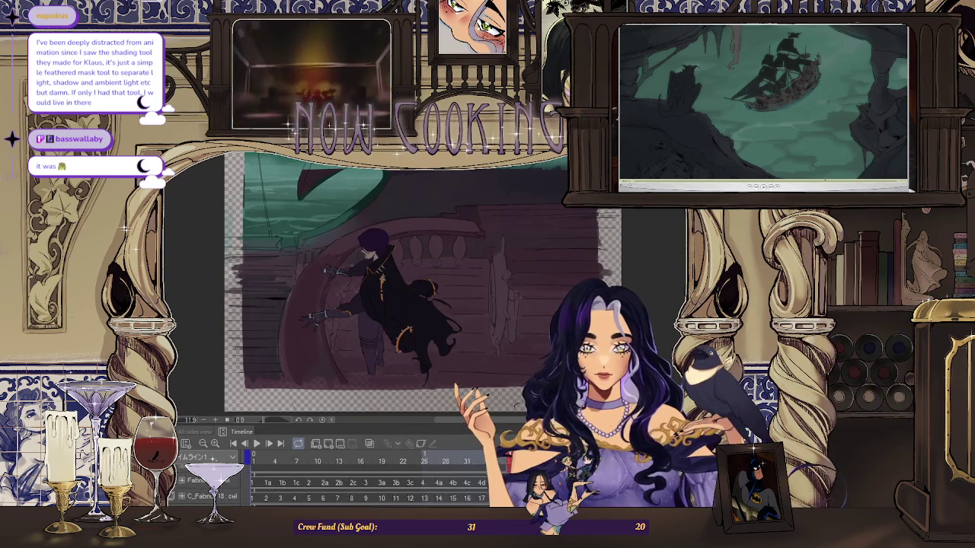
scroll(369, 488, "down", 1)
scroll(369, 487, "down", 2)
scroll(369, 488, "down", 2)
scroll(369, 488, "down", 2)
scroll(370, 487, "down", 2)
scroll(370, 488, "down", 1)
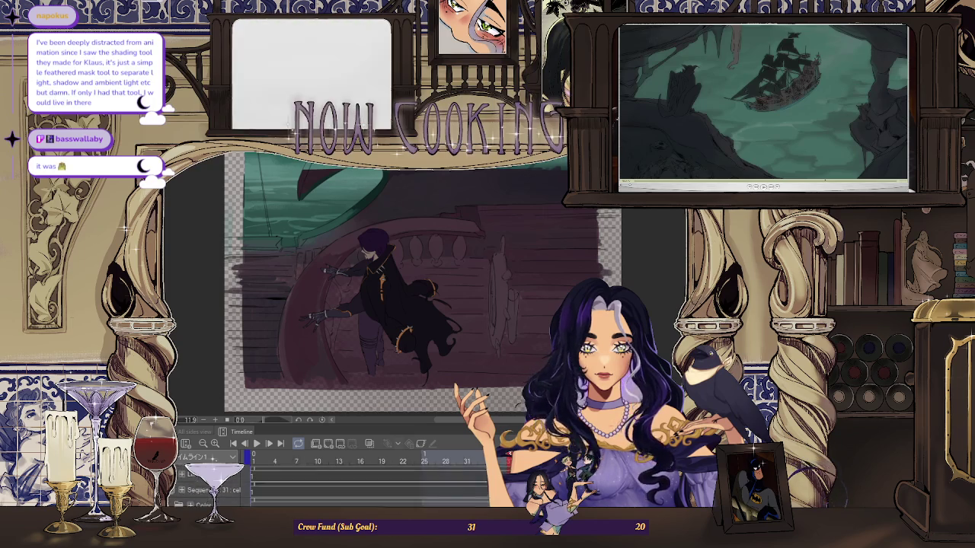
scroll(369, 487, "down", 1)
scroll(369, 480, "right", 5)
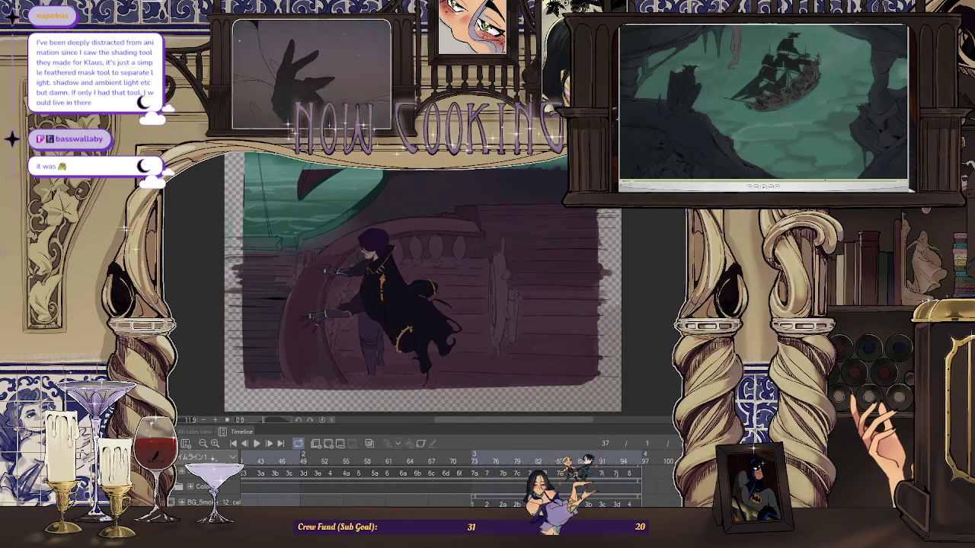
scroll(426, 480, "left", 5)
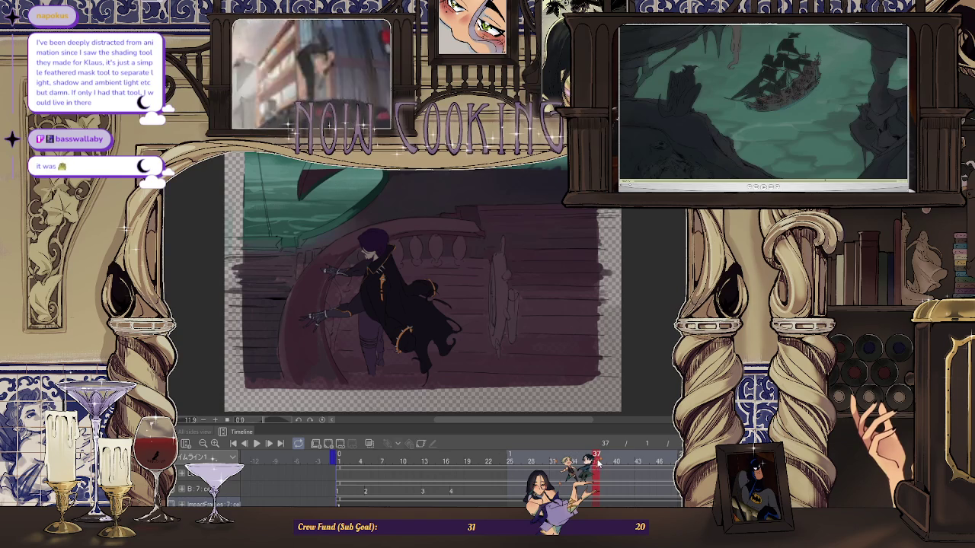
left_click_drag(598, 461, 581, 461)
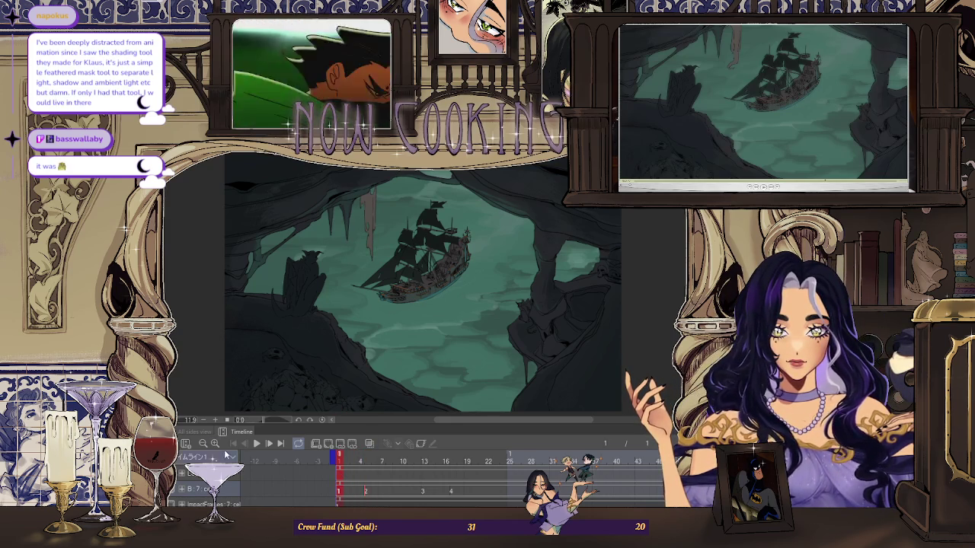
Replay the animation from the cave shot through the captain's close-up
key("space")
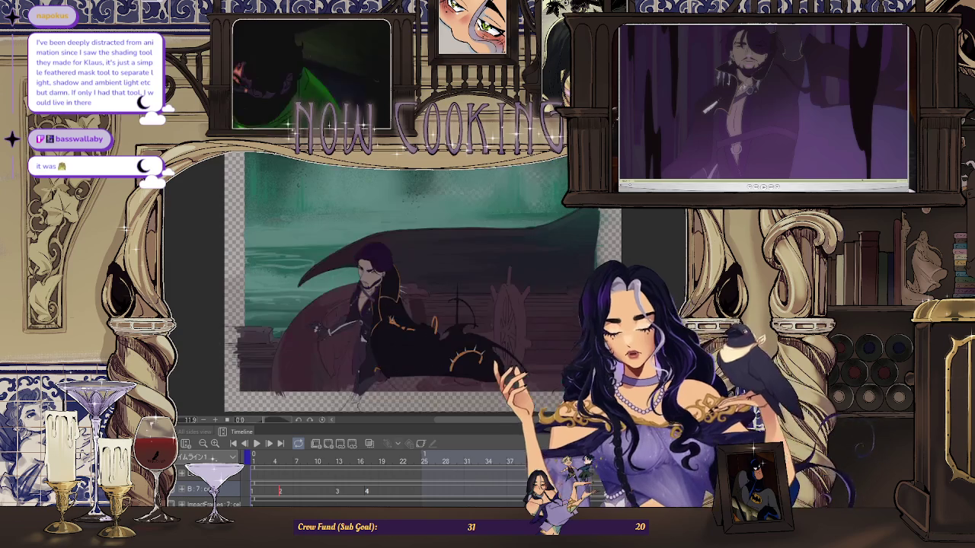
Jump to frame 67, then bring up frame 17, the cave-and-ship shot
scroll(435, 477, "right", 3)
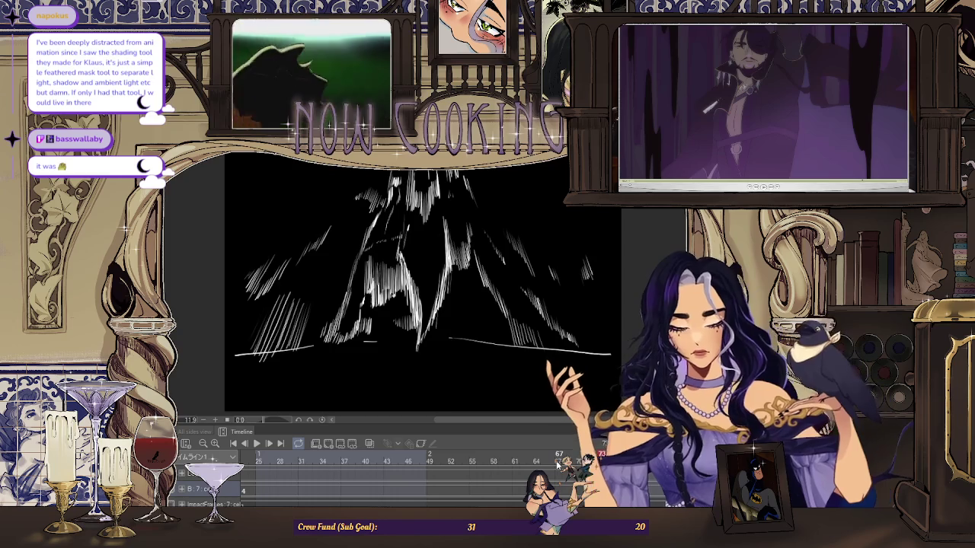
left_click(559, 456)
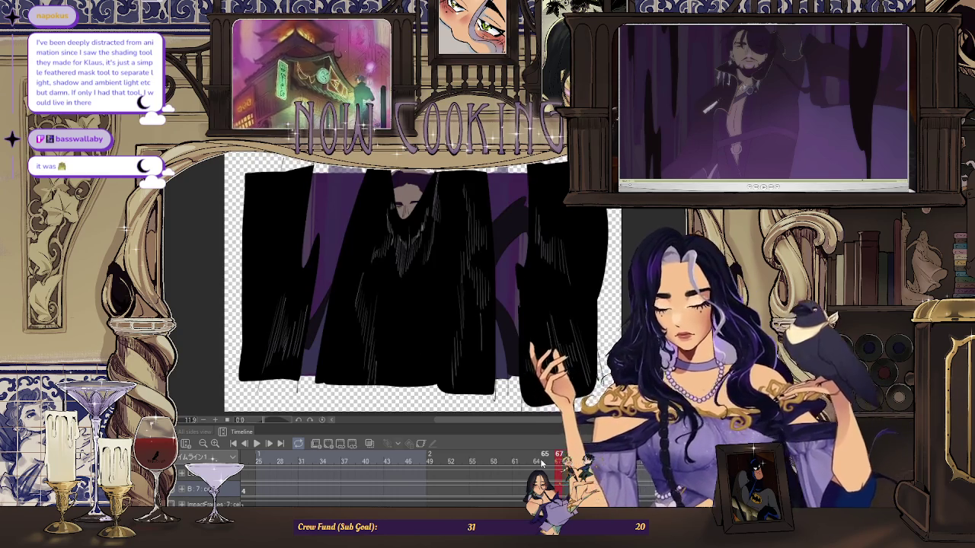
key("space")
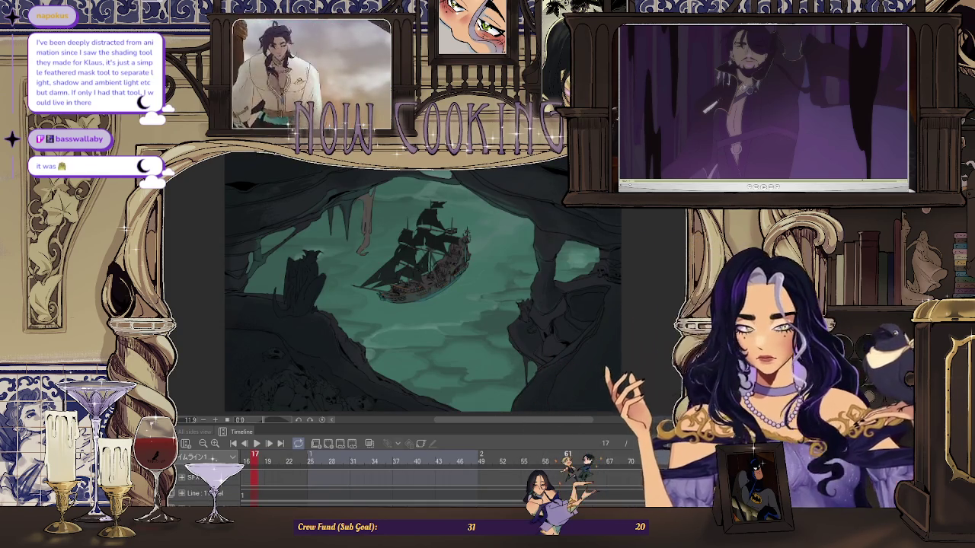
Step from frame 61 to frame 63, the captain's purple ink-streaked close-up
left_click(567, 460)
left_click(582, 459)
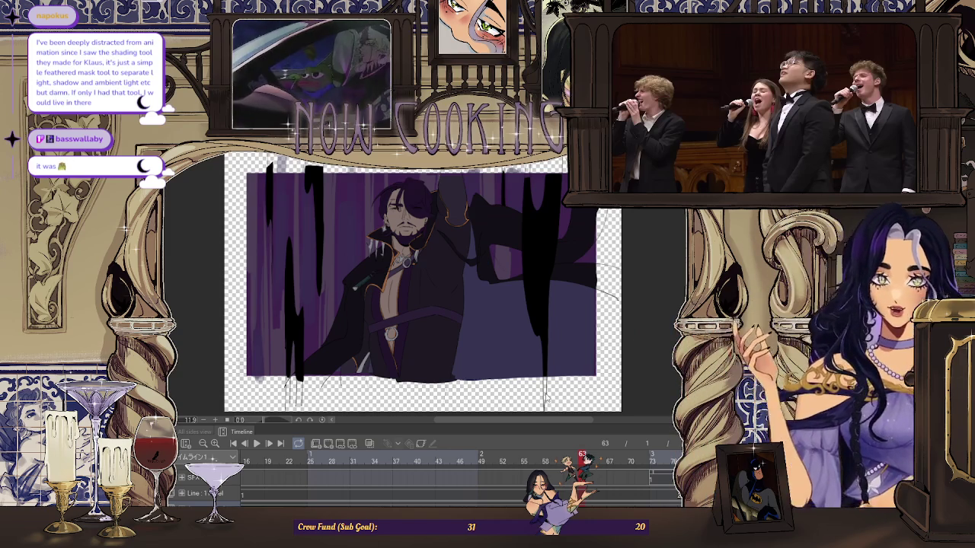
Return to the head line sketch project tab
key("ctrl+Tab")
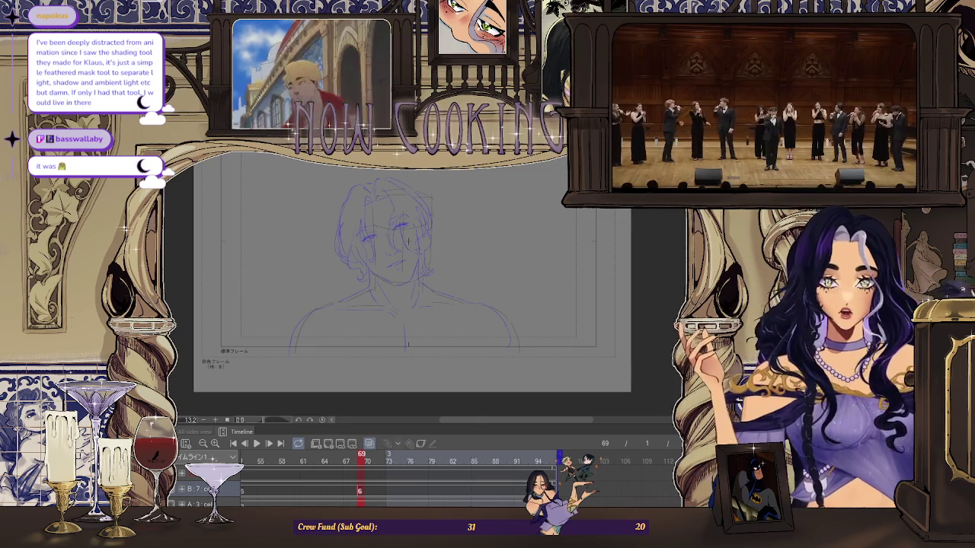
scroll(409, 241, "up", 3)
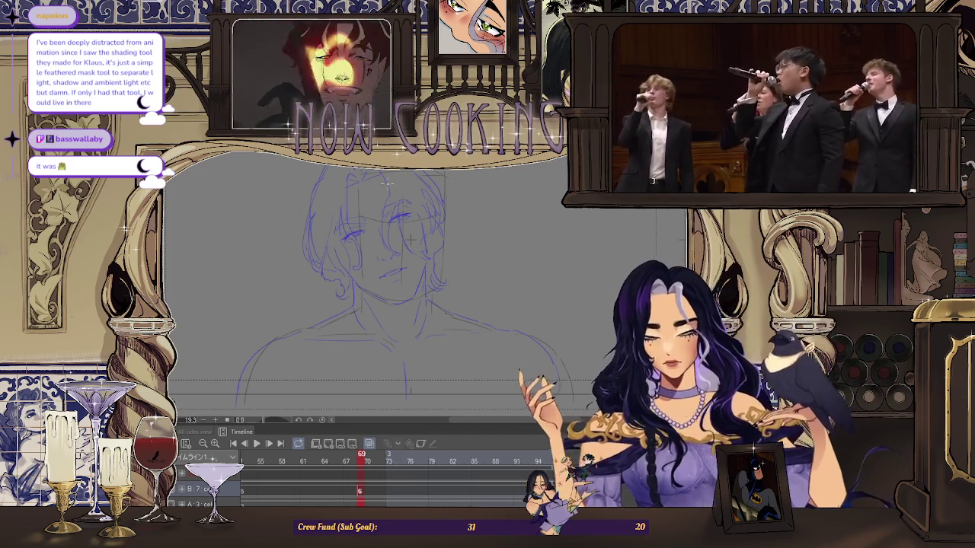
scroll(491, 191, "up", 1)
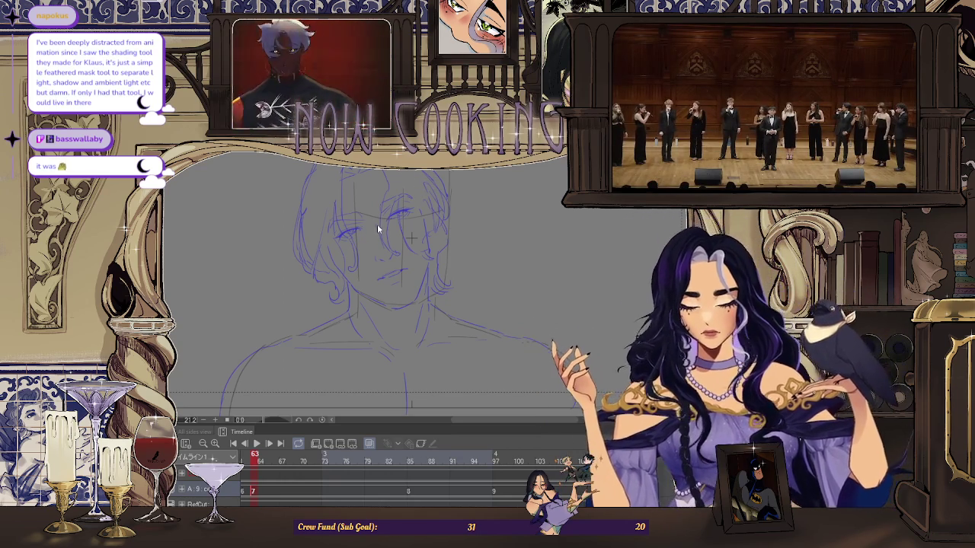
Step to frame 69 and zoom in on the face sketch
key("Right")
key("Right")
key("Right")
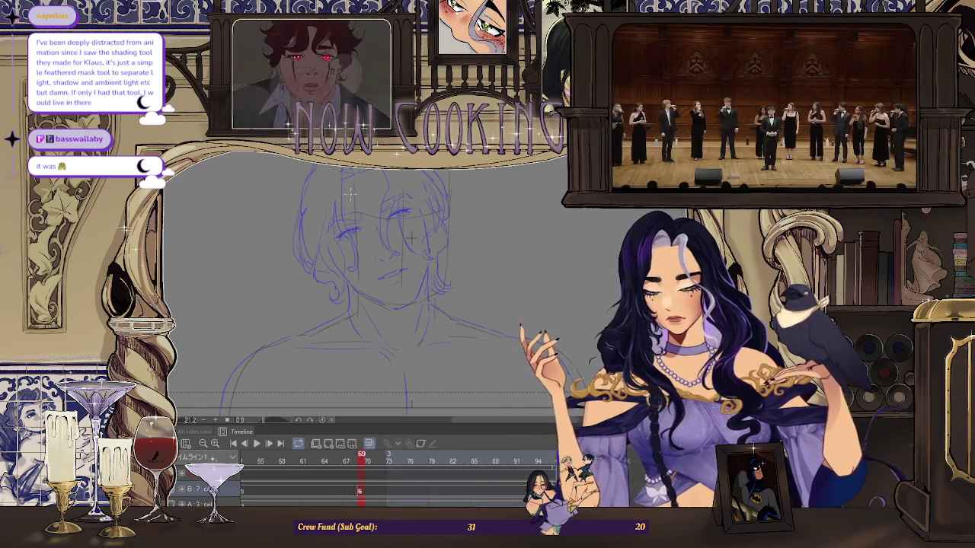
scroll(412, 239, "up", 1)
scroll(411, 238, "up", 1)
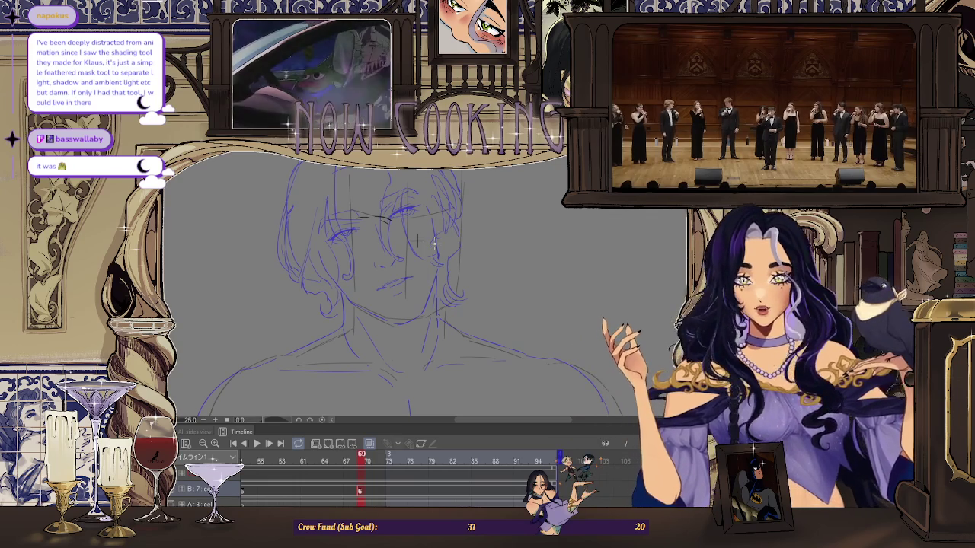
scroll(417, 242, "up", 1)
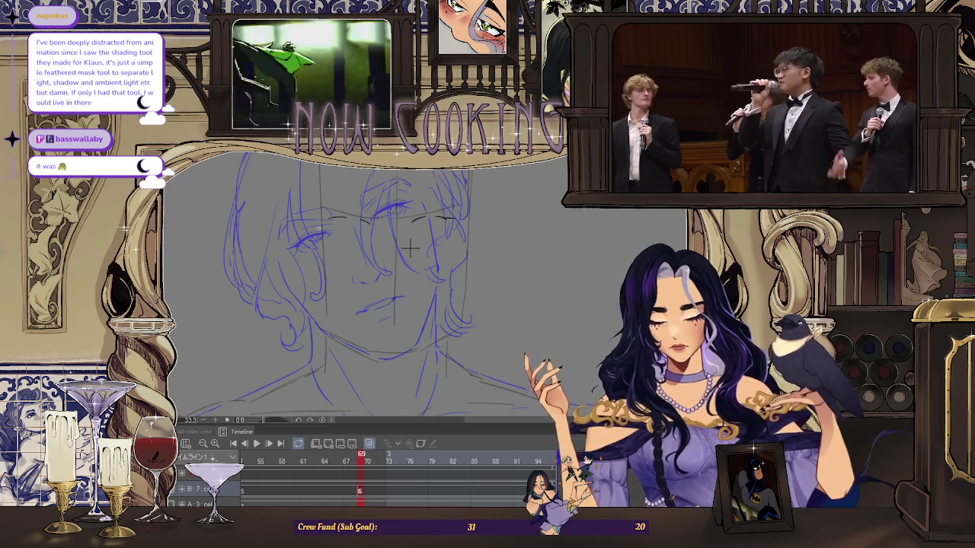
scroll(415, 250, "up", 1)
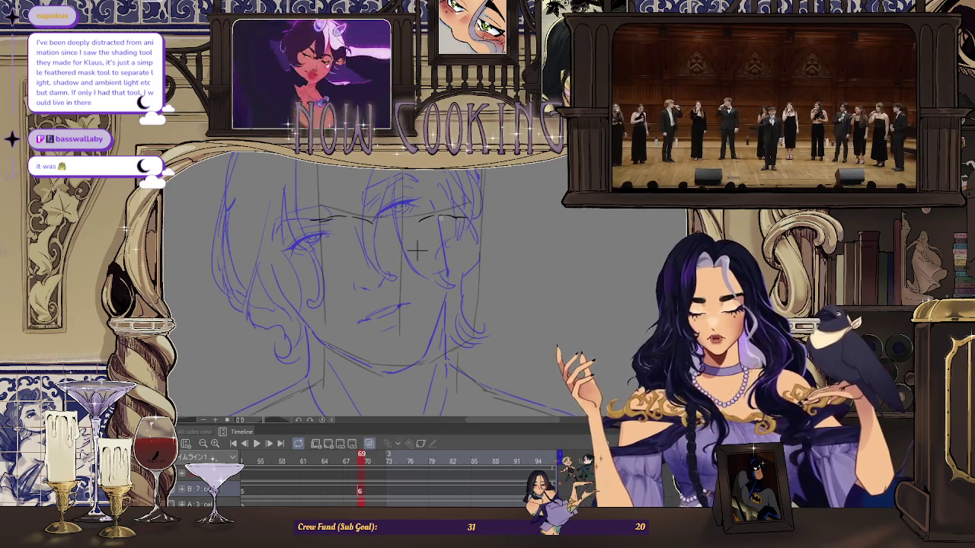
scroll(417, 250, "down", 1)
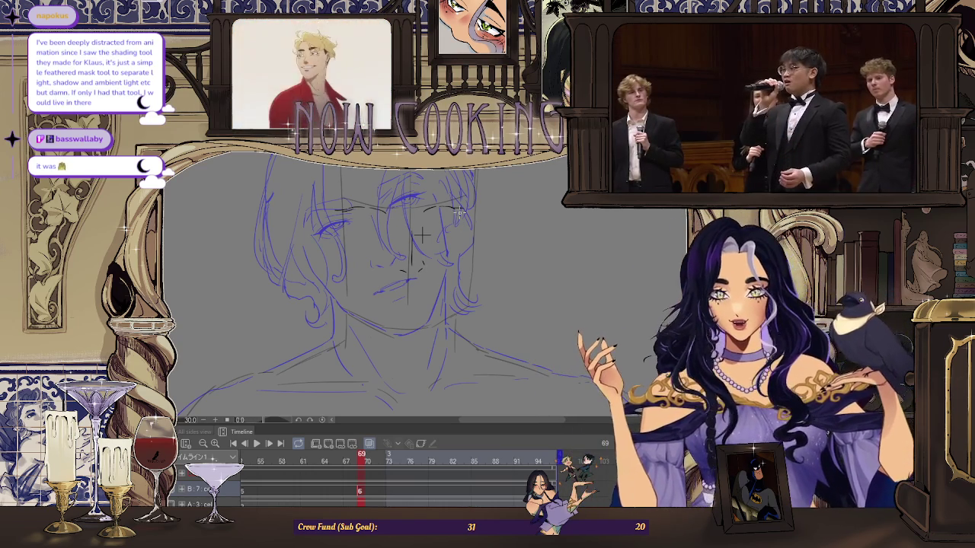
Flip the canvas horizontally and survey the mirrored face for proportion errors
key("h")
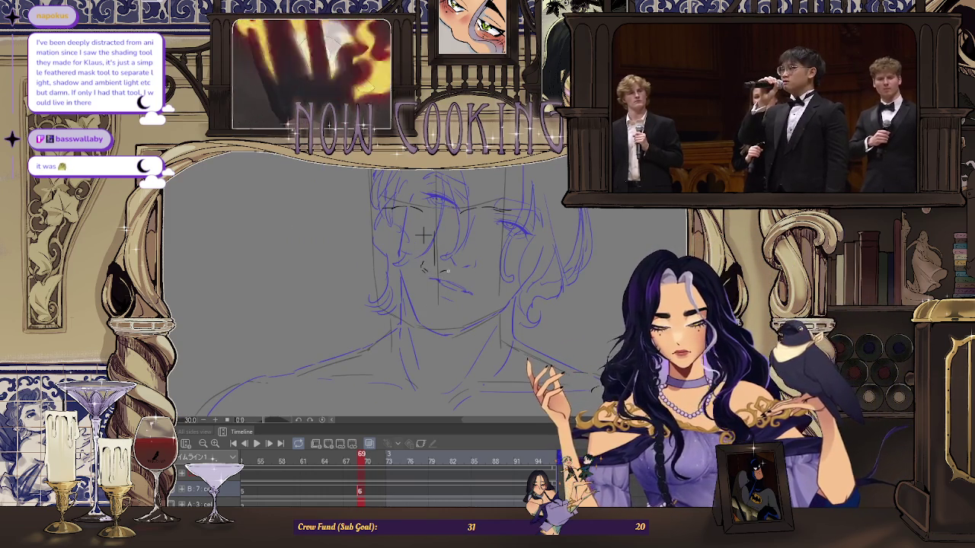
key("ctrl+minus")
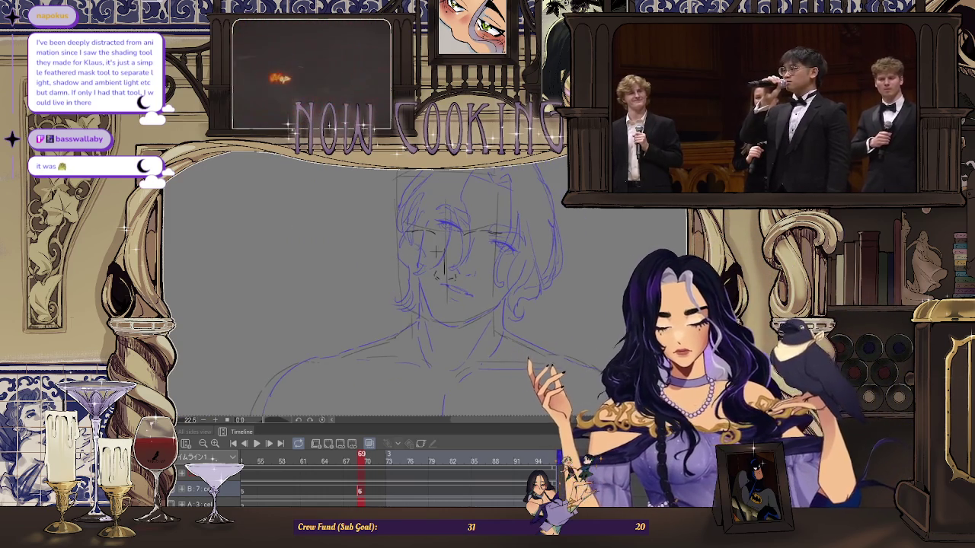
left_click_drag(436, 252, 409, 252)
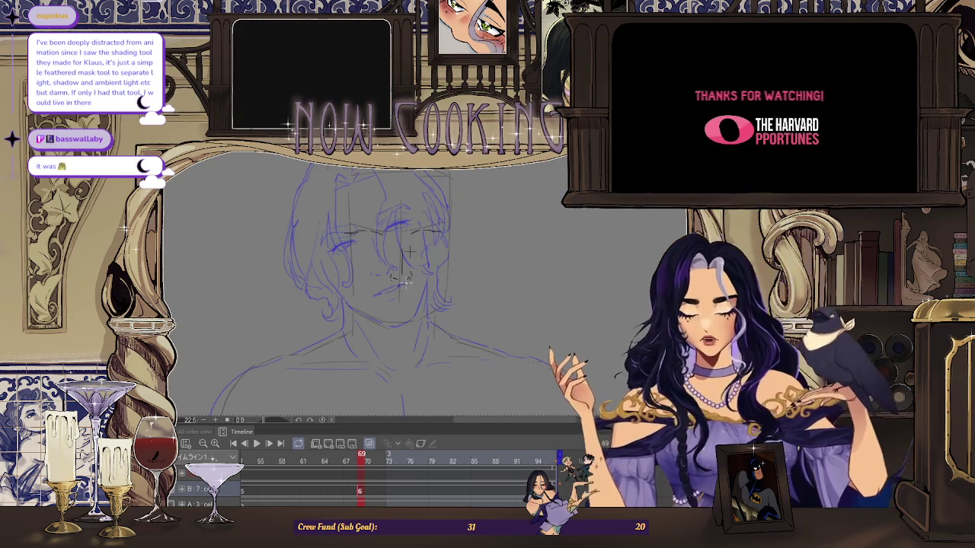
scroll(409, 251, "up", 2)
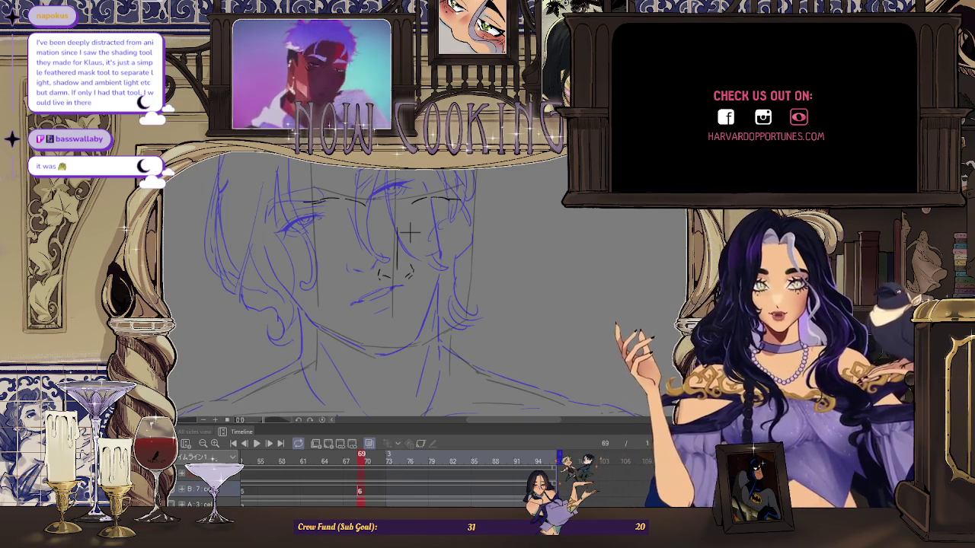
scroll(410, 225, "up", 1)
scroll(411, 217, "up", 1)
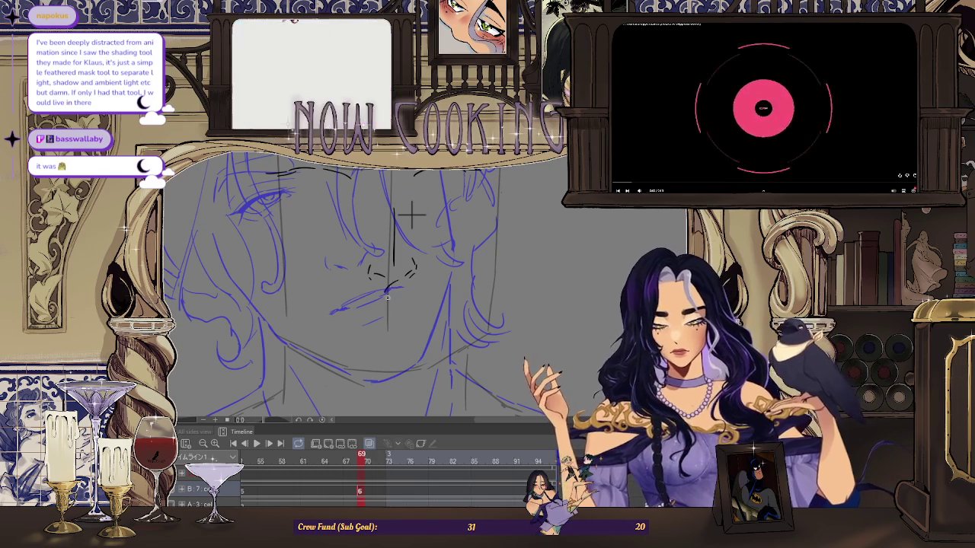
scroll(411, 216, "down", 2)
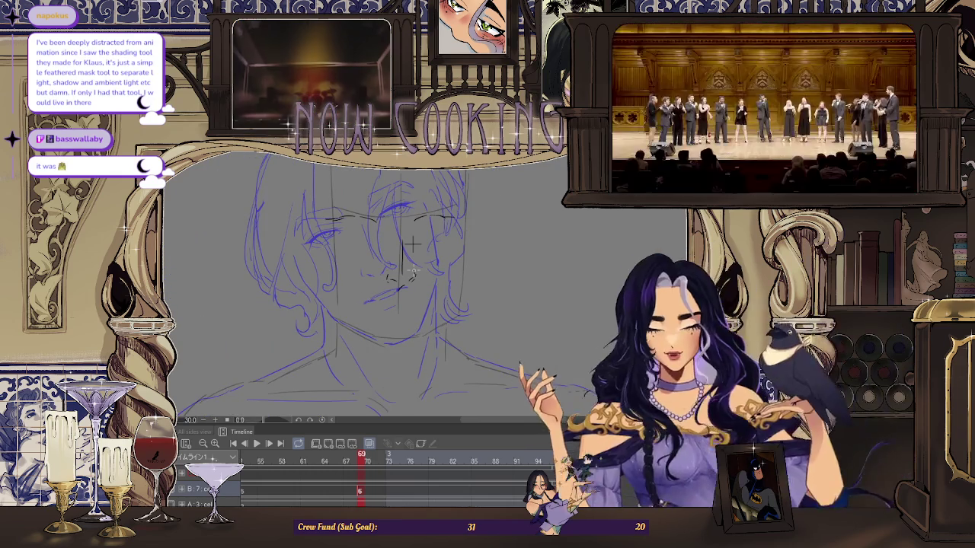
scroll(411, 243, "down", 1)
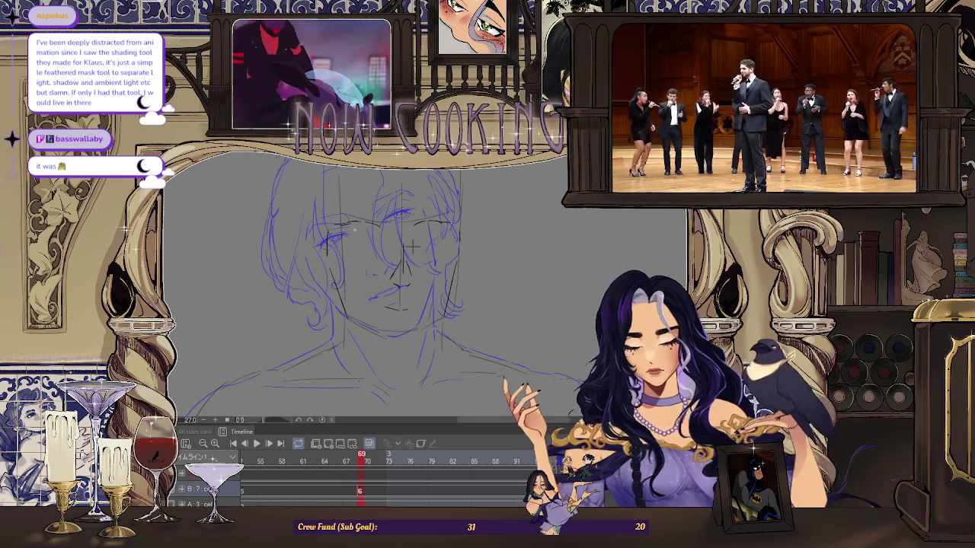
Add dark pupil marks to the right eye, then hide and restore the blue rough lines
scroll(354, 209, "up", 1)
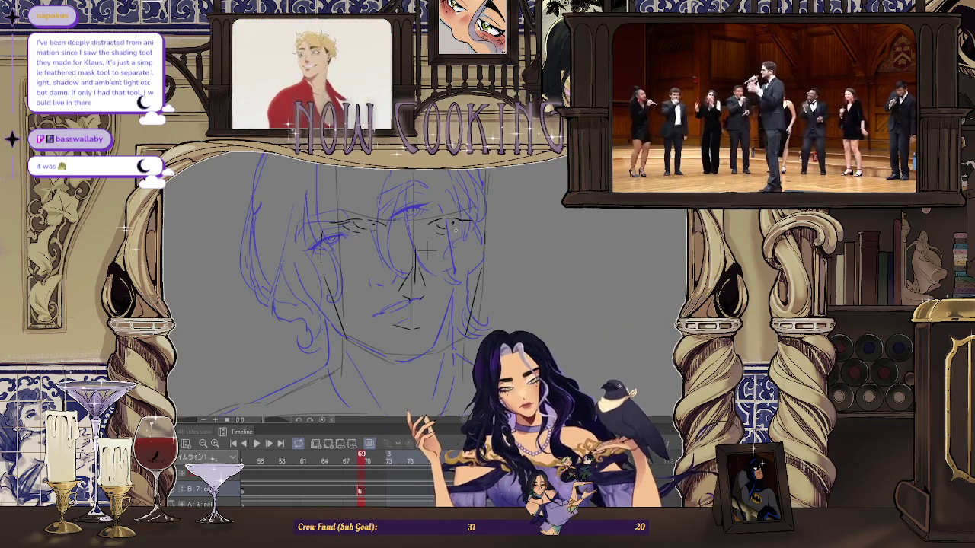
left_click_drag(454, 227, 450, 223)
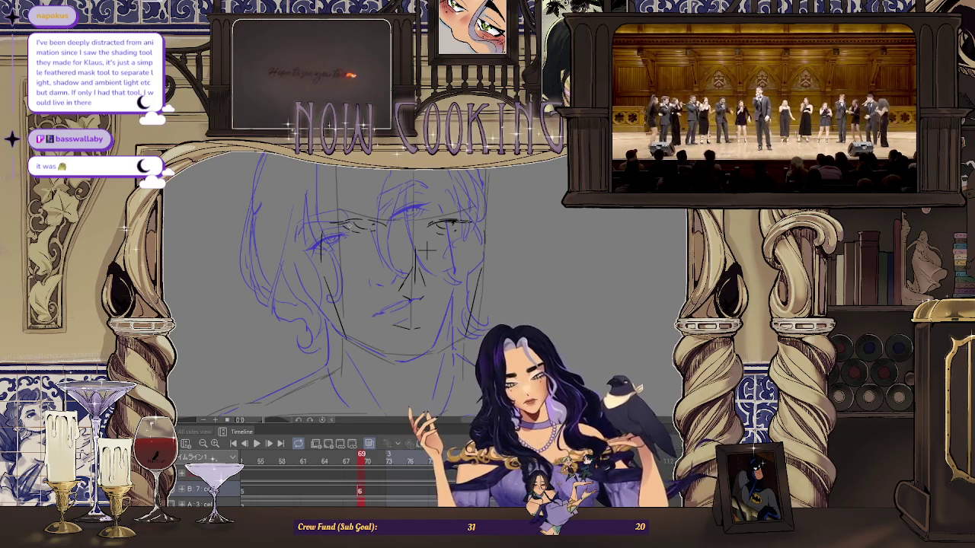
scroll(427, 252, "up", 2)
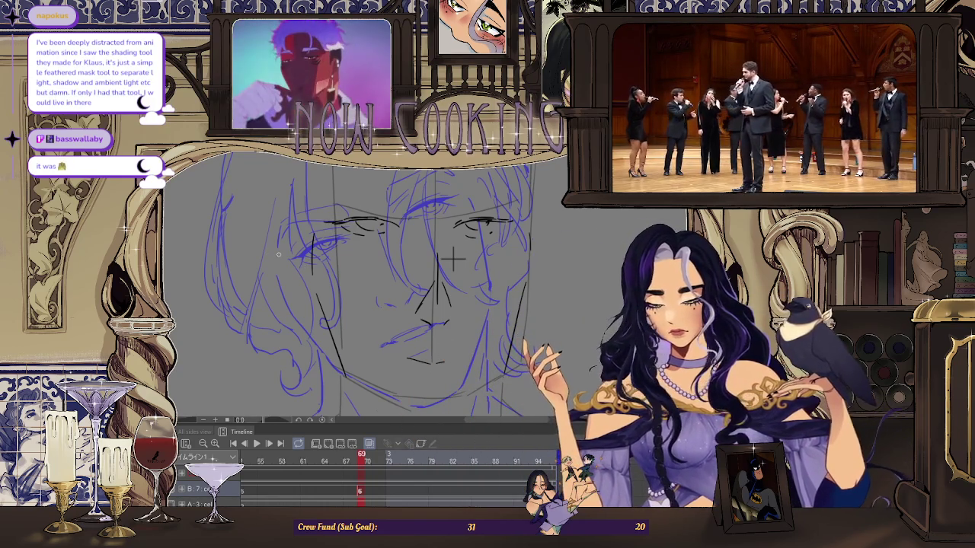
scroll(279, 254, "down", 2)
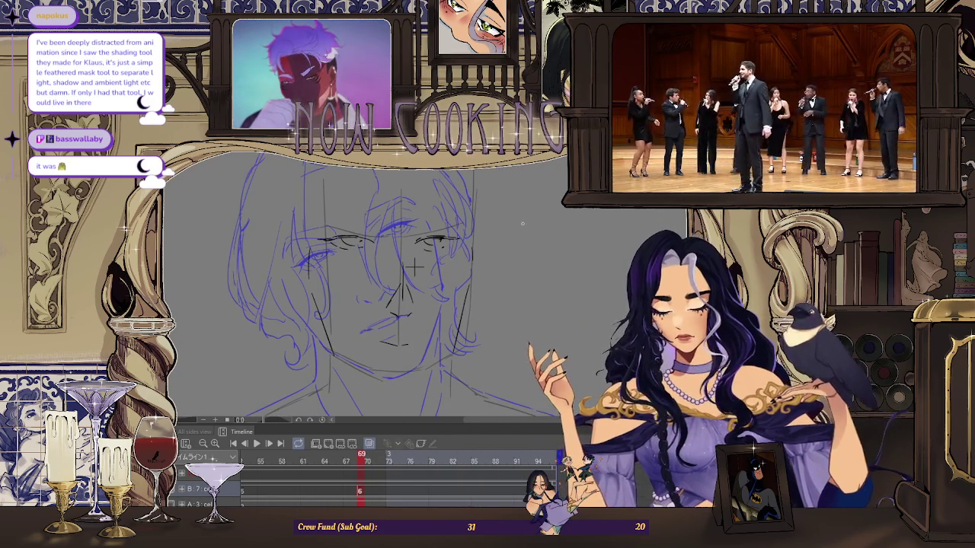
scroll(459, 292, "up", 2)
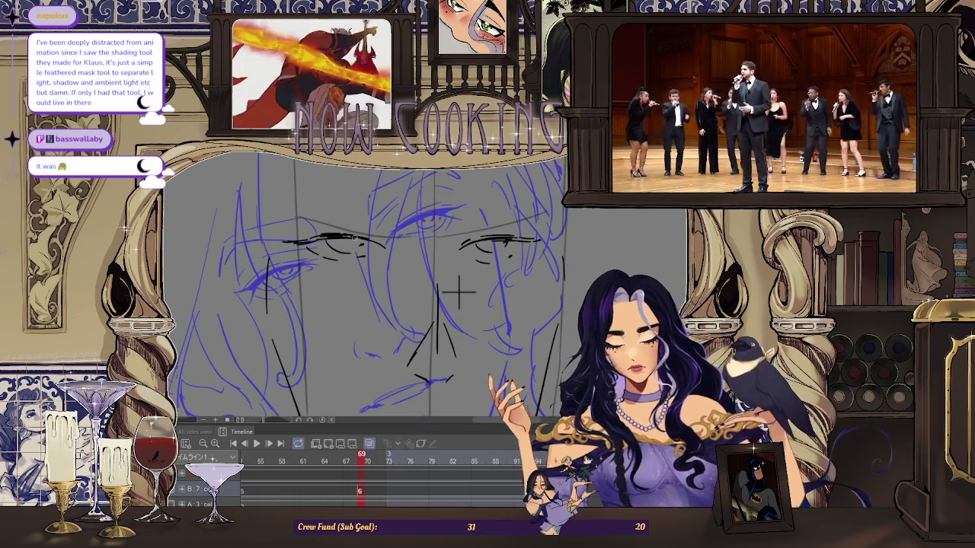
scroll(459, 291, "down", 2)
scroll(459, 291, "down", 1)
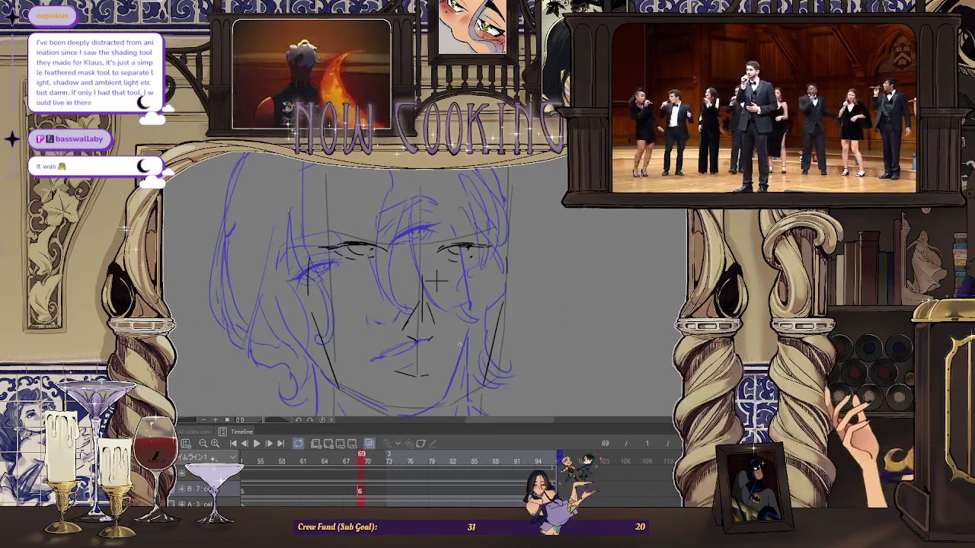
left_click(370, 444)
left_click(369, 445)
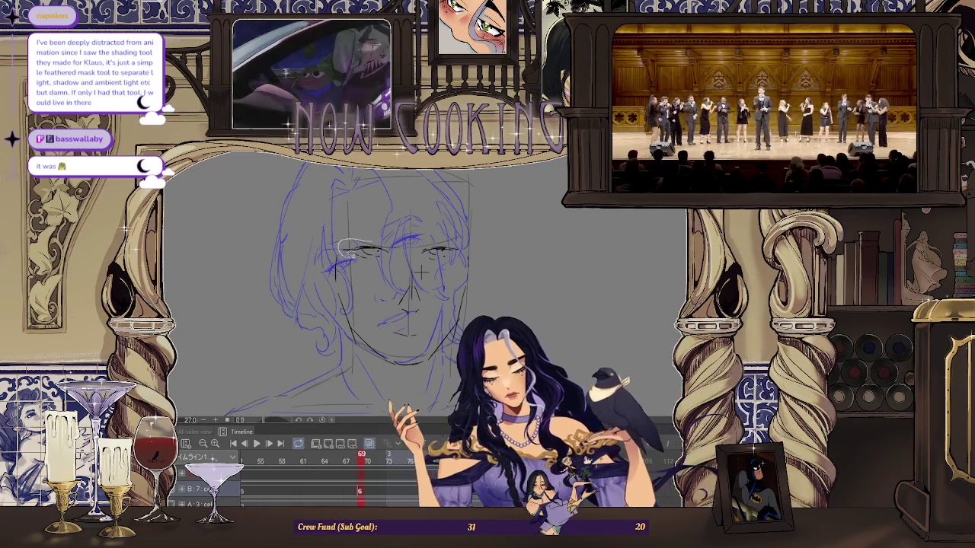
Lasso the left eye, narrow it slightly, nudge it right, confirm, and deselect
left_click_drag(358, 242, 397, 258)
key("ctrl+t")
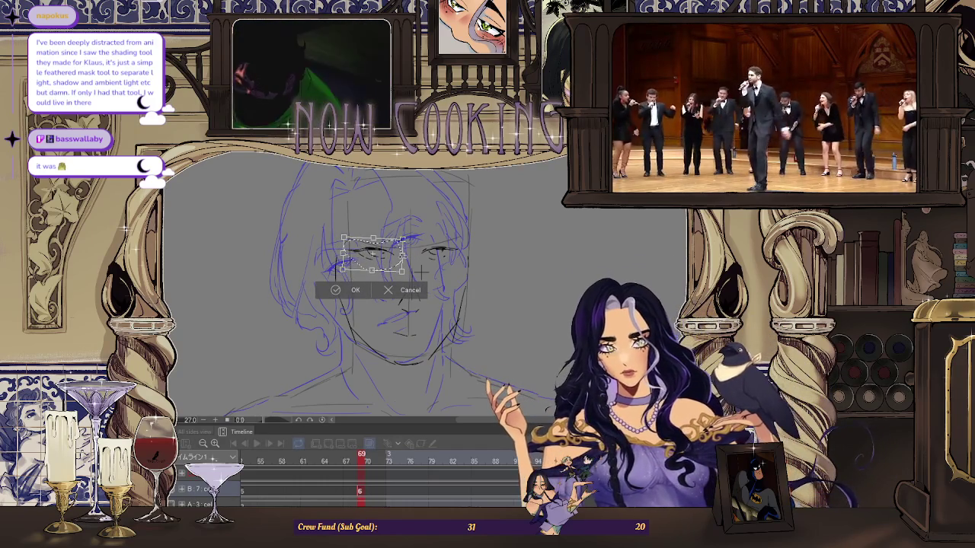
left_click_drag(402, 255, 399, 255)
key("Right")
key("Right")
key("Right")
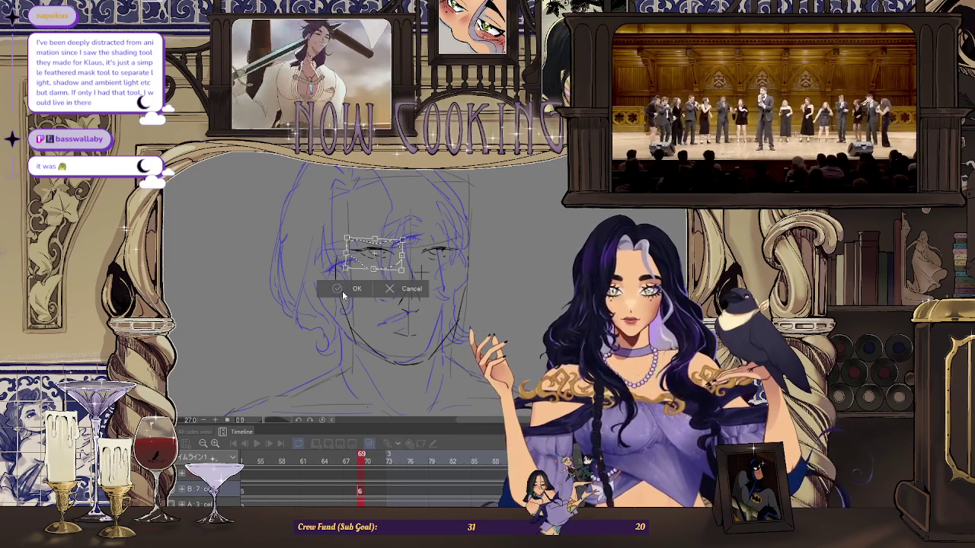
left_click(354, 292)
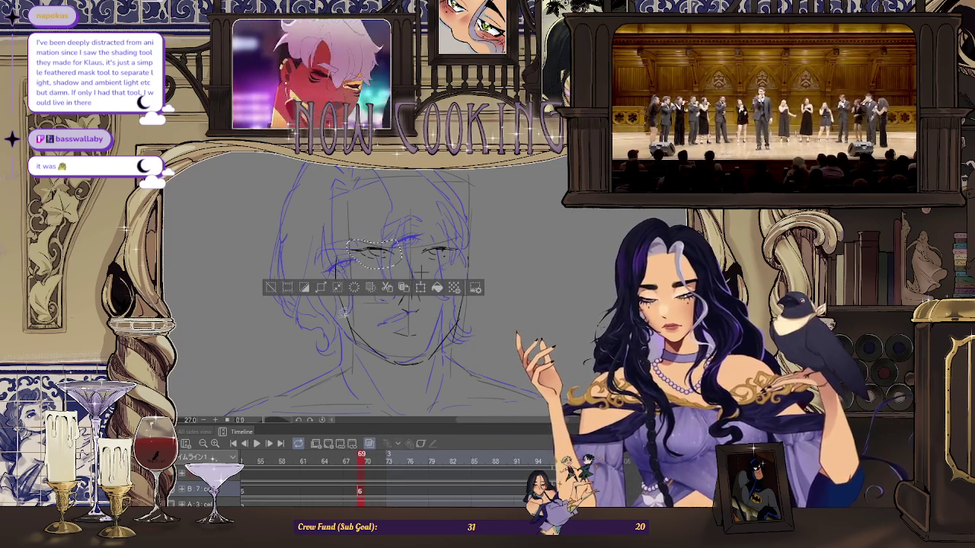
left_click(271, 287)
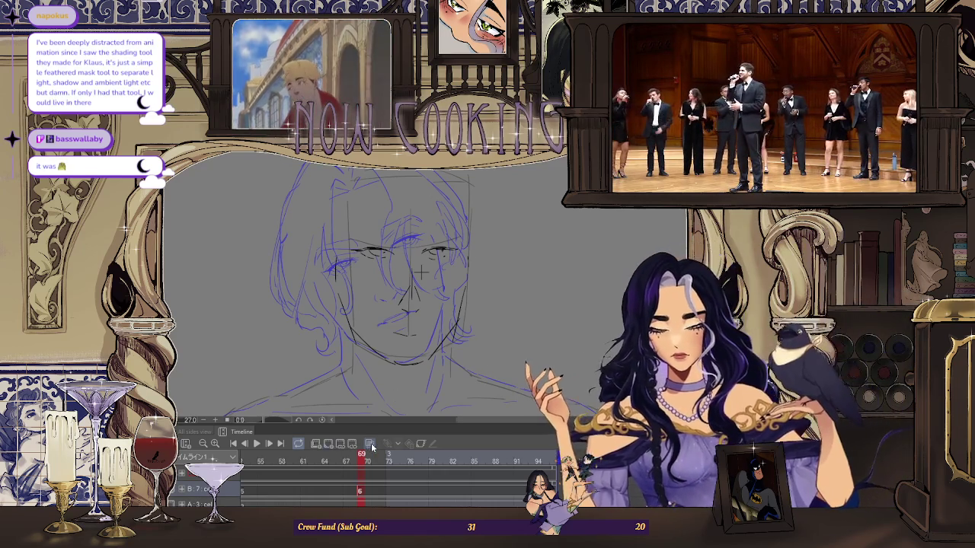
left_click(379, 489)
key("Right")
key("Left")
key("Right")
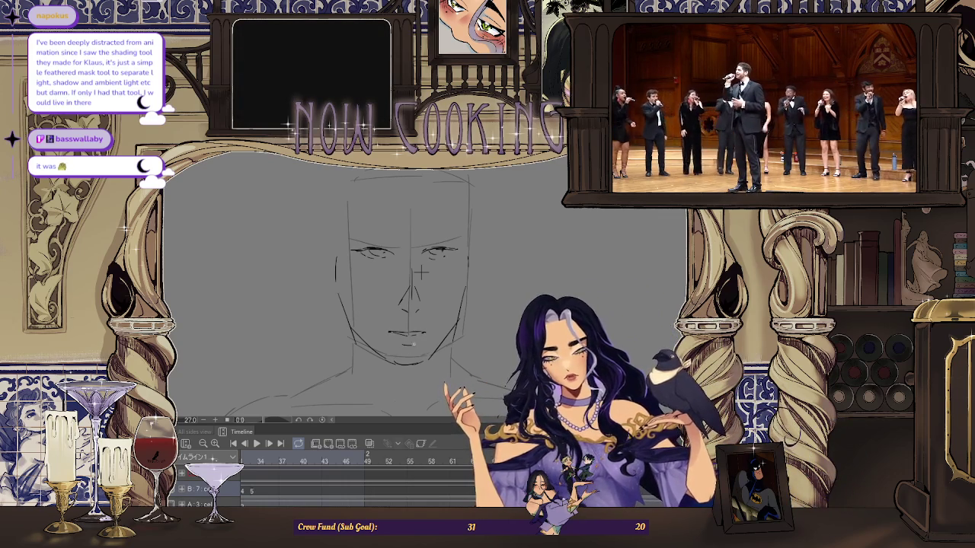
scroll(420, 271, "down", 2)
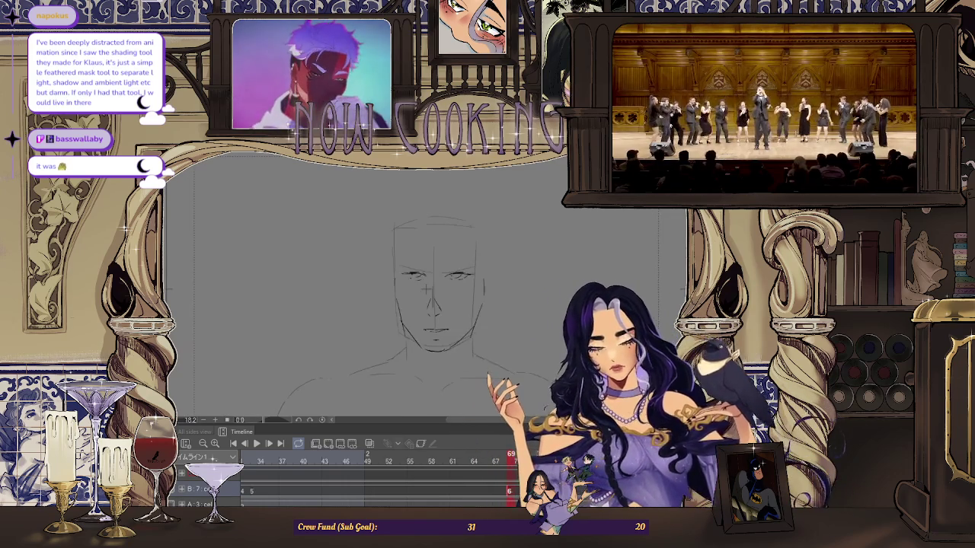
key("space")
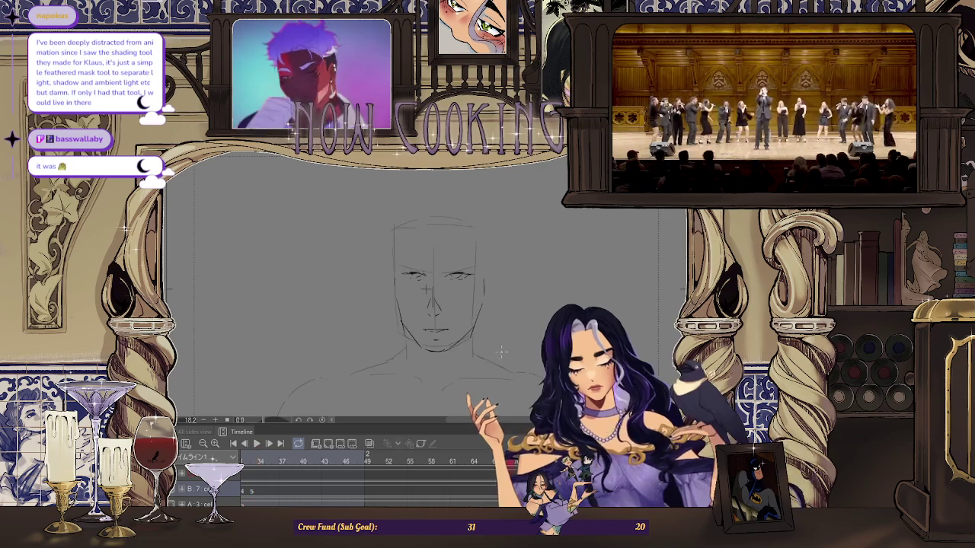
scroll(479, 299, "up", 1)
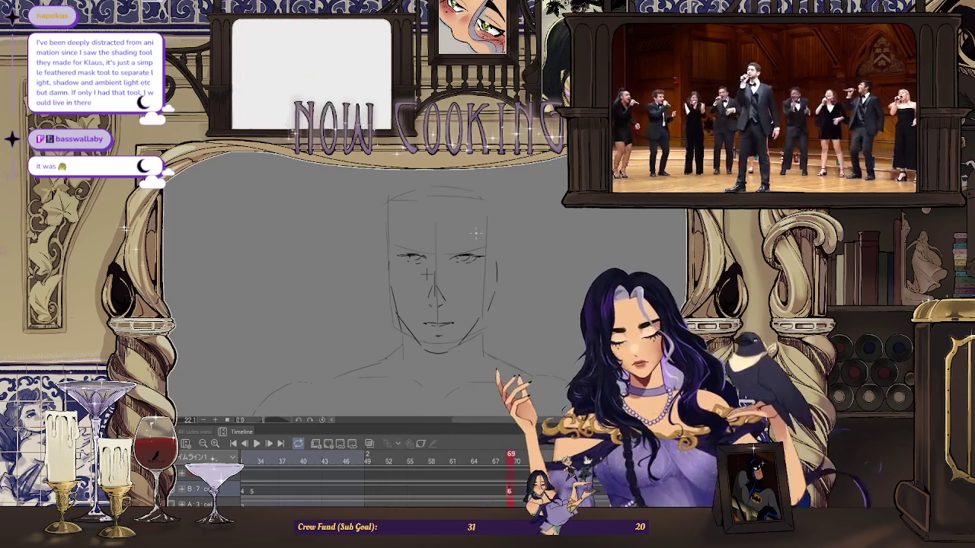
key("Right")
key("Left")
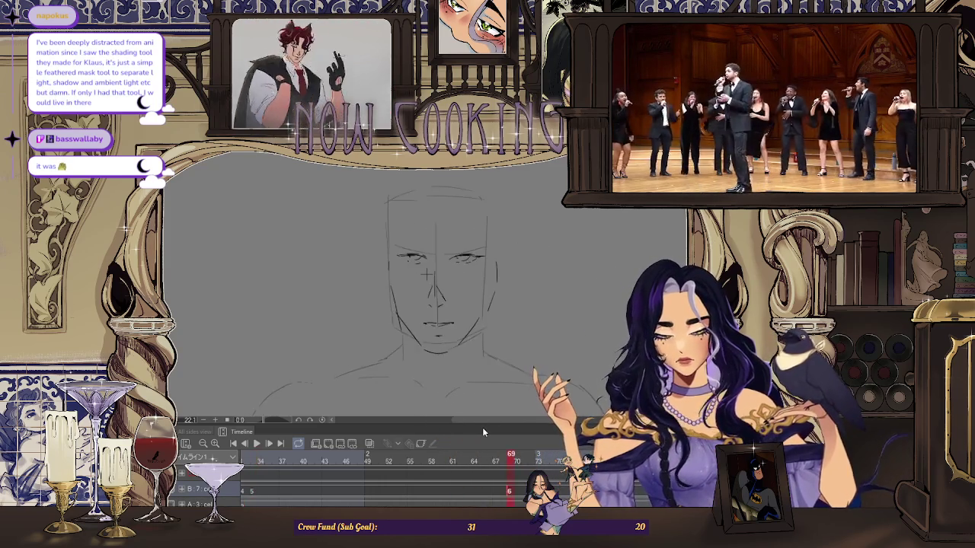
key("Right")
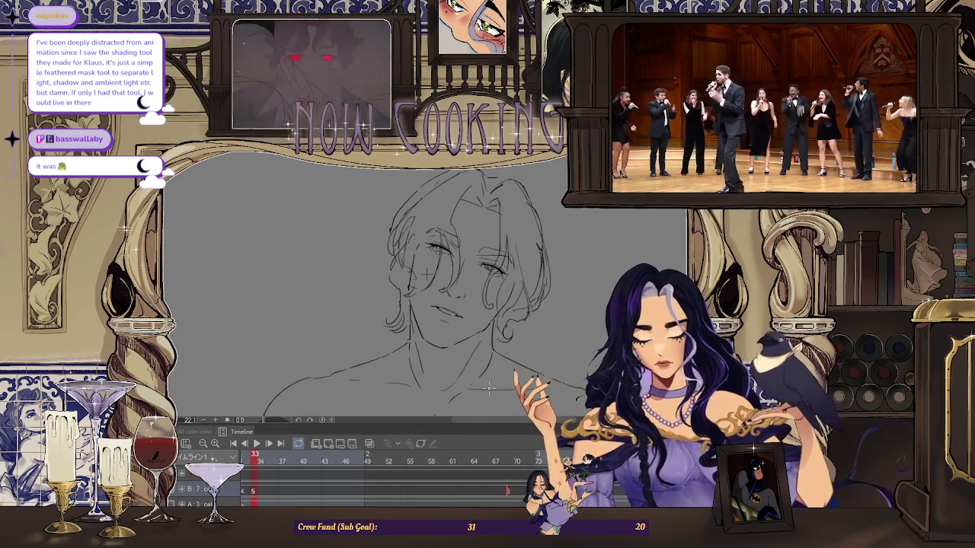
key("Left")
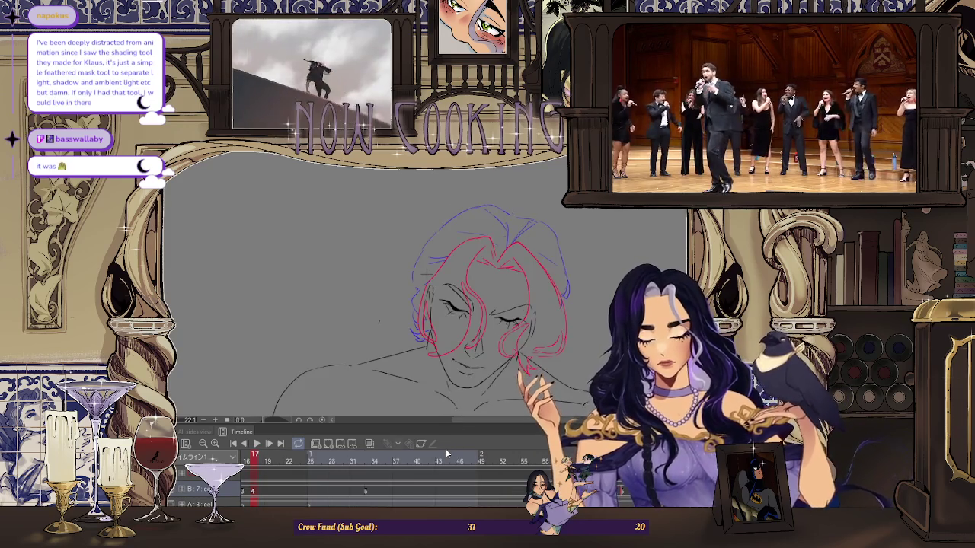
key("Left")
key("Left")
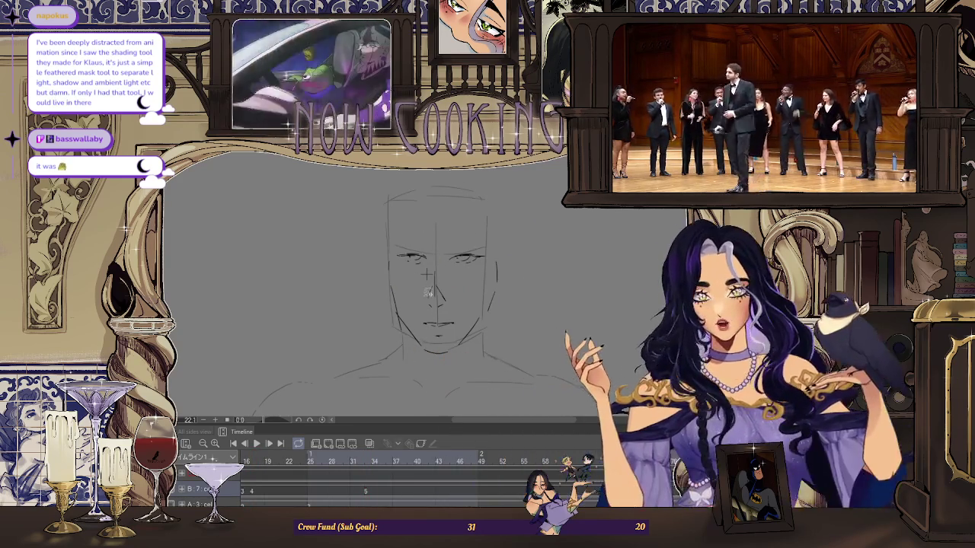
Lasso both eyes and move them to a new position with Free Transform
mouse_move(394, 238)
left_mouse_down()
mouse_move(415, 277)
mouse_move(474, 270)
left_mouse_up()
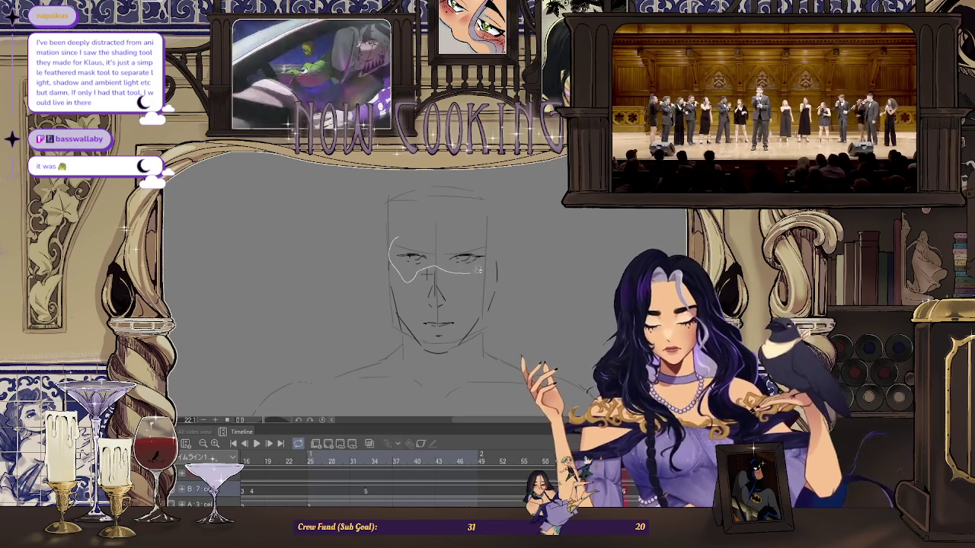
key("ctrl+t")
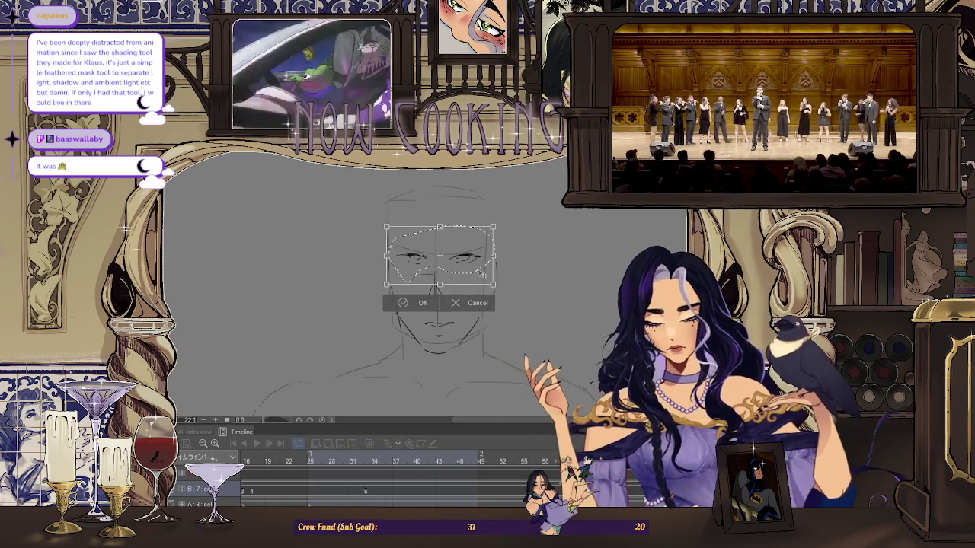
left_click(408, 307)
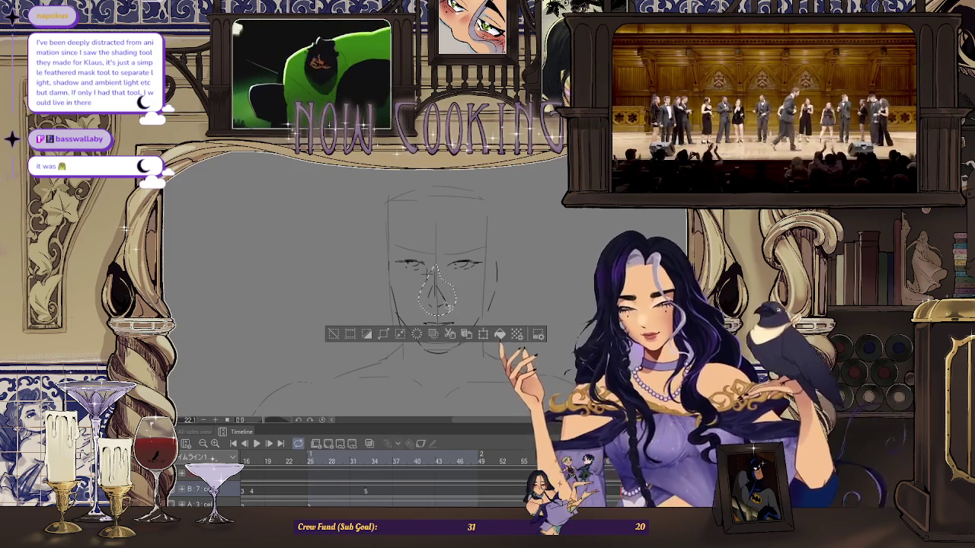
Reshape the nose with Free Transform and clear the selection
key("ctrl+t")
left_click(417, 337)
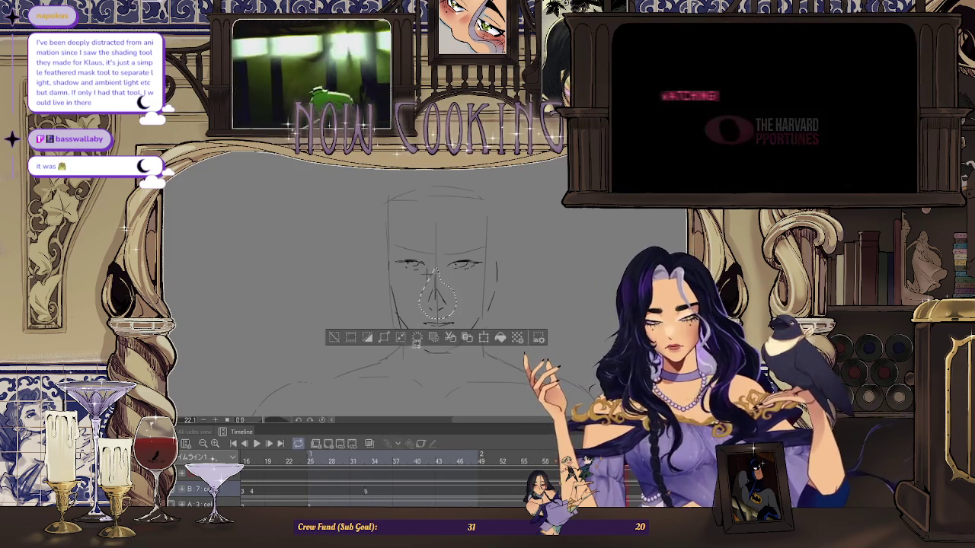
left_click(346, 338)
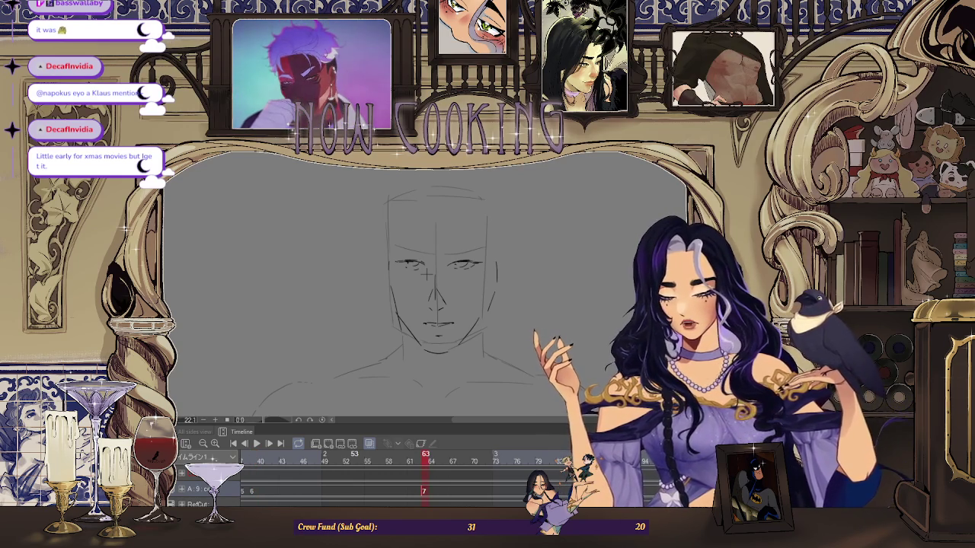
Flip between frames 39, 63 and 69 and play back the motion to compare
key("Home")
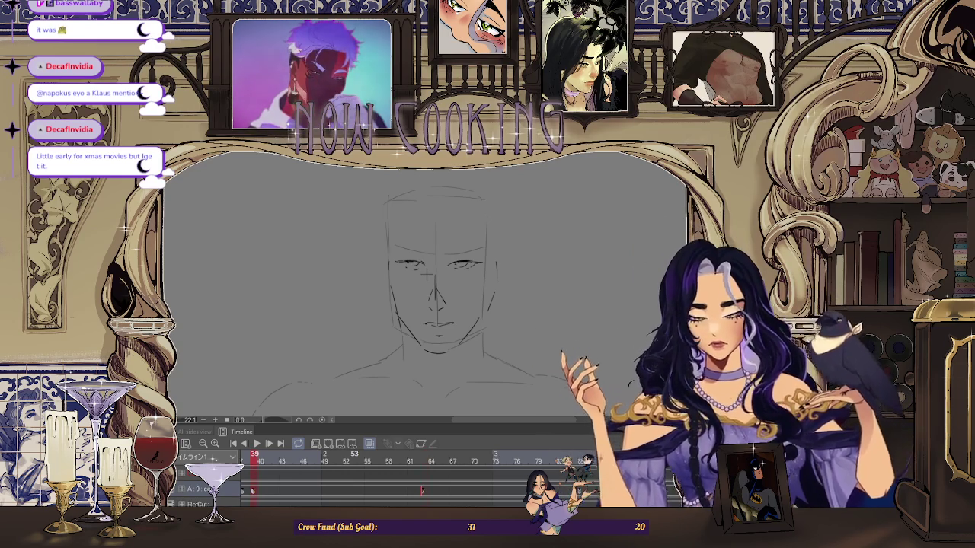
key("Return")
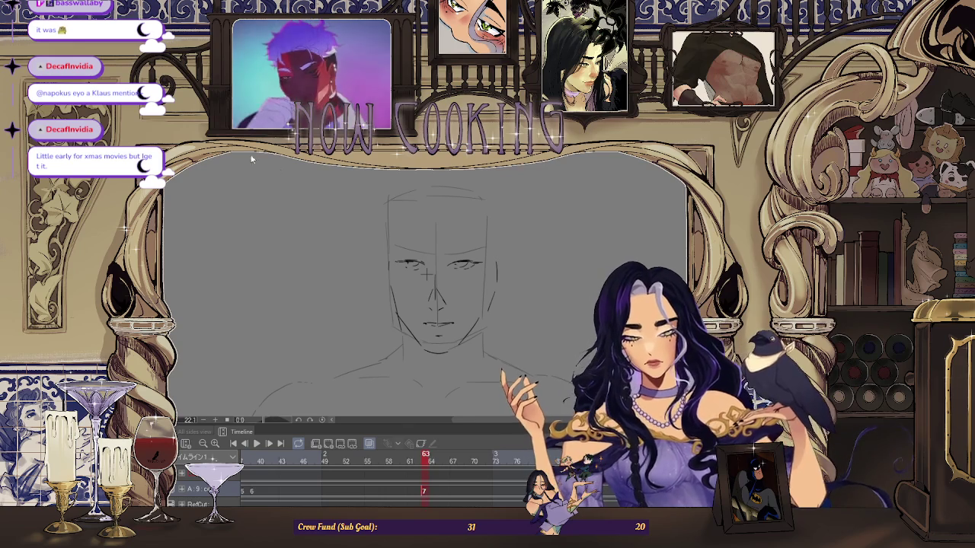
key("Right")
key("Right")
key("Right")
key("Return")
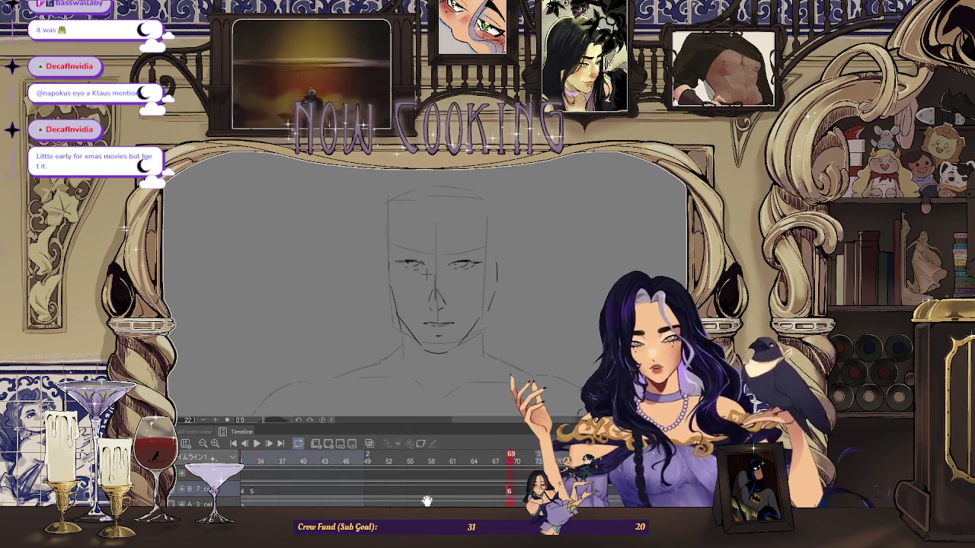
scroll(403, 248, "up", 1)
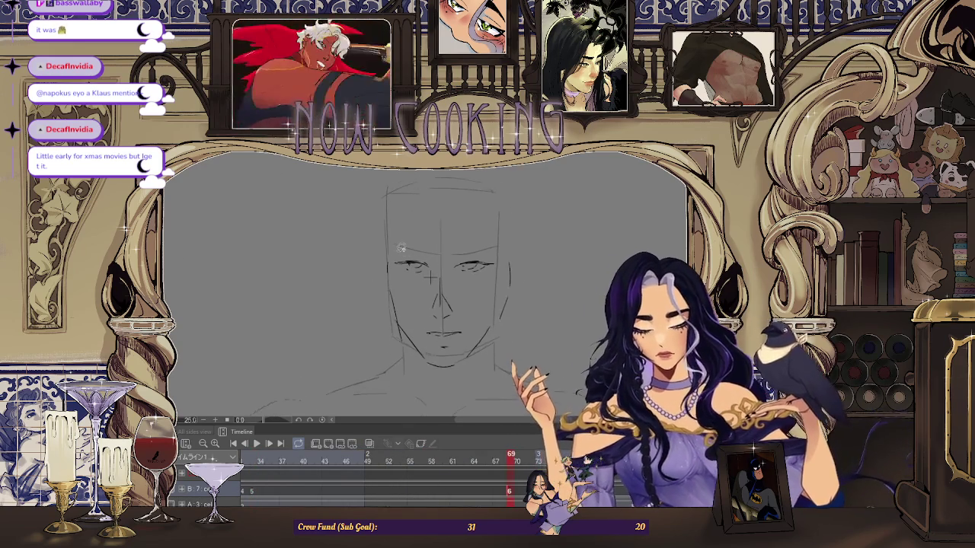
scroll(404, 248, "up", 1)
Shift both eyes slightly right and down, then deselect
left_click_drag(411, 243, 396, 251)
left_click_drag(461, 245, 457, 251)
key("ctrl+t")
left_click_drag(492, 298, 495, 302)
left_click(420, 317)
key("ctrl+d")
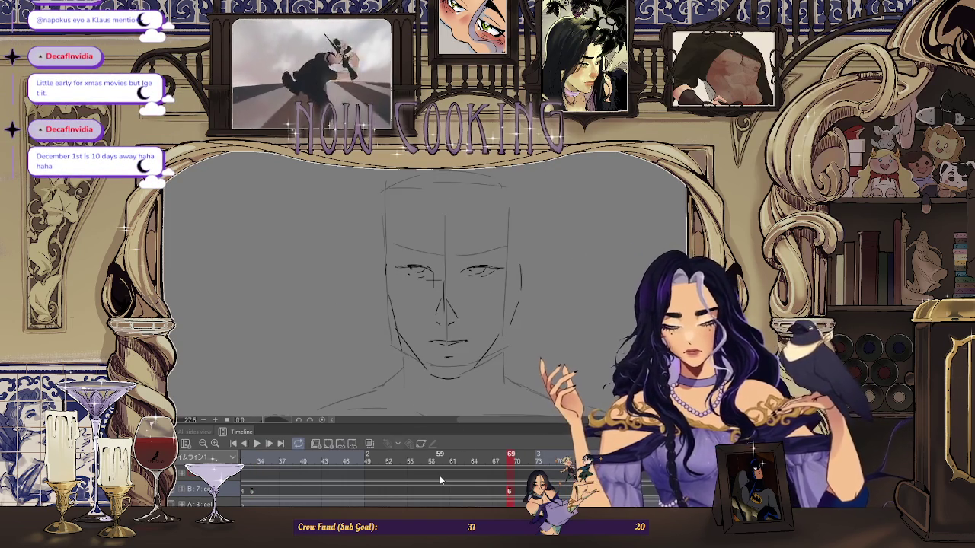
Jump to the hair drawing on frame 33 and fit the whole frame in view
key("Home")
key("ctrl+0")
key("End")
key("Home")
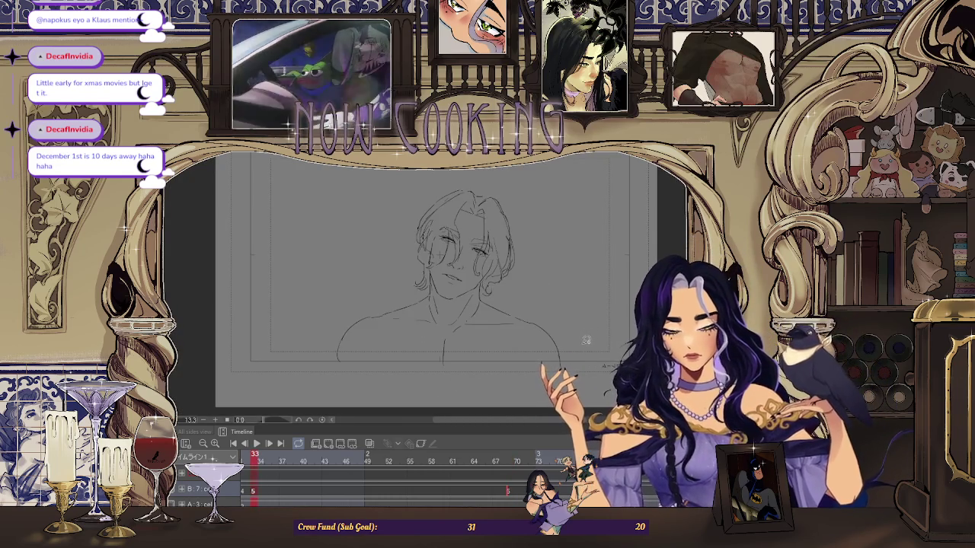
Return to the rough face sketch on frame 69 and pan the canvas
key("End")
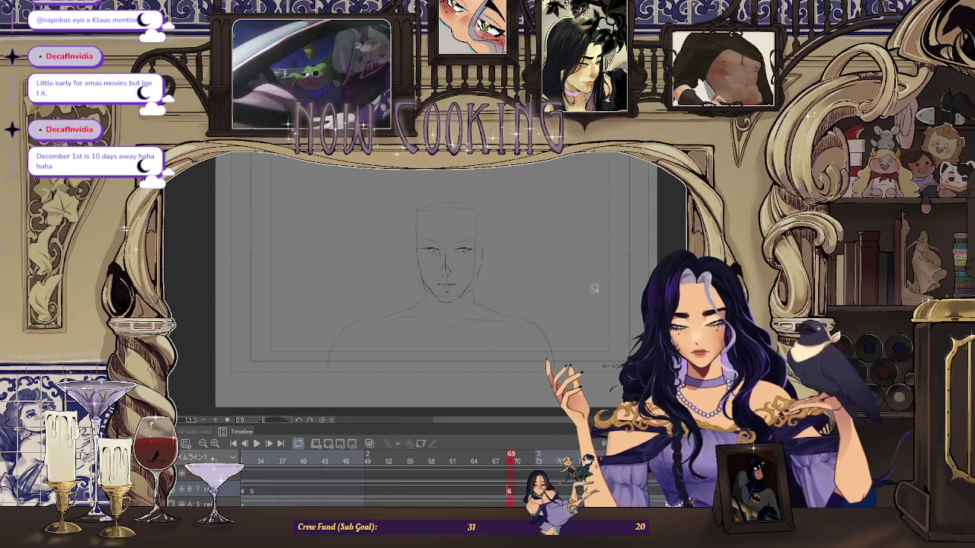
scroll(594, 289, "right", 3)
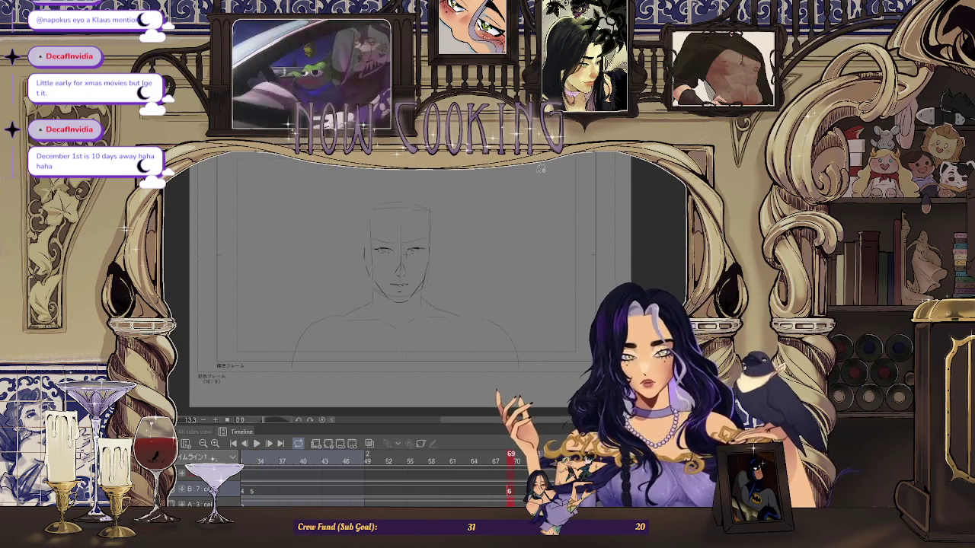
scroll(335, 262, "up", 2)
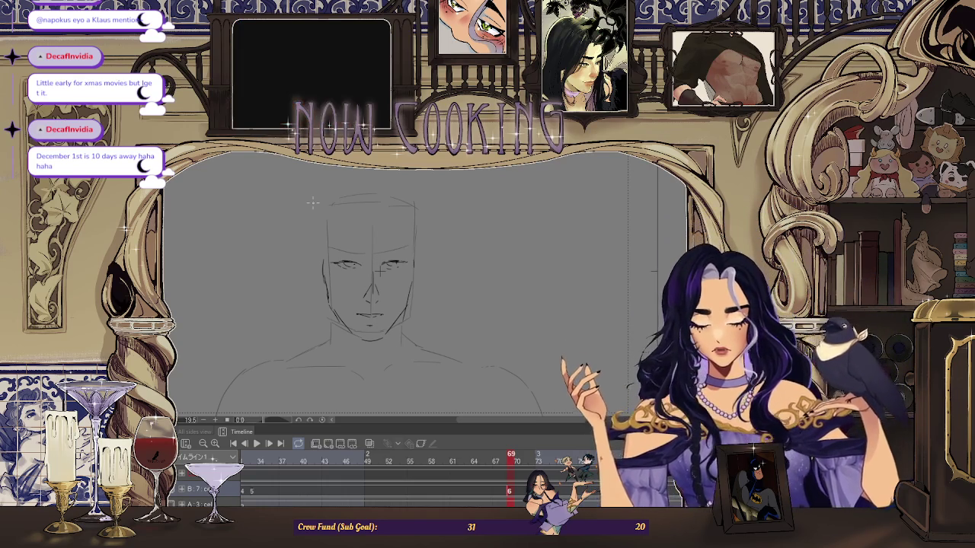
Zoom in on the face and enable onion skin to show neighbouring frames
key("ctrl+plus")
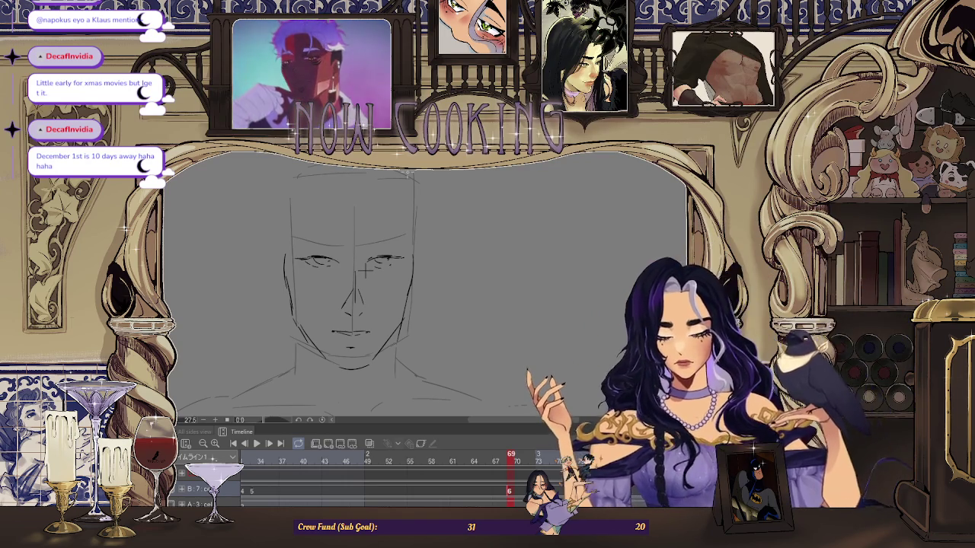
left_click(368, 443)
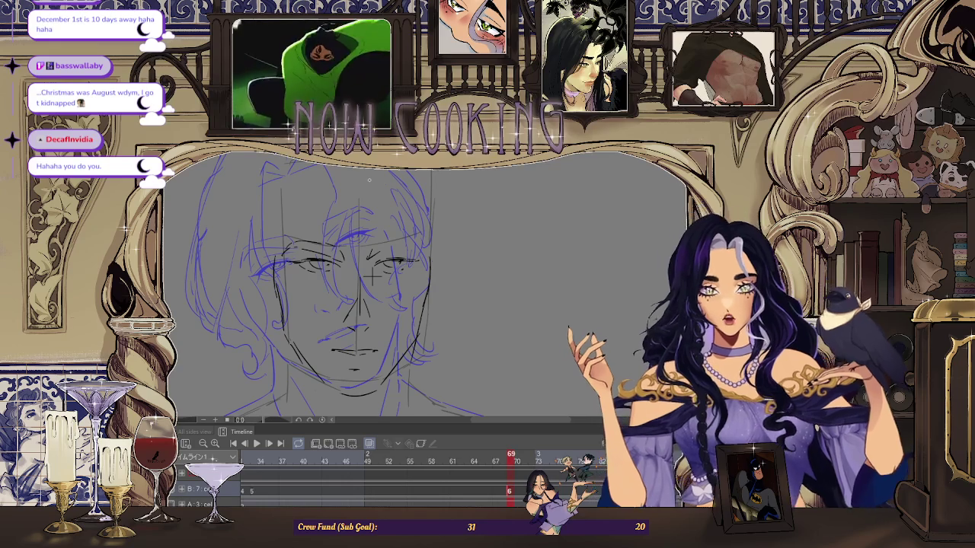
Frame the whole sketched head in view and play the animation
scroll(371, 276, "up", 2)
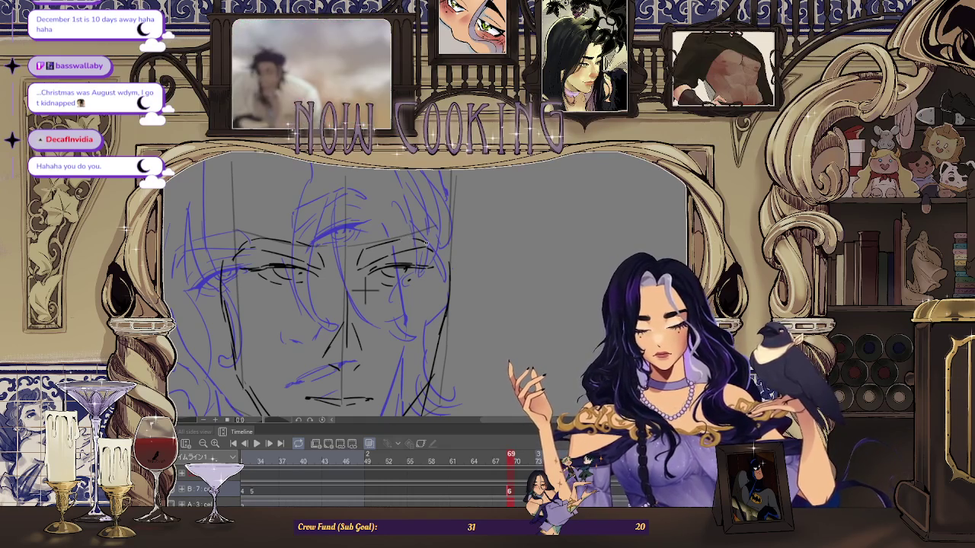
scroll(366, 291, "down", 3)
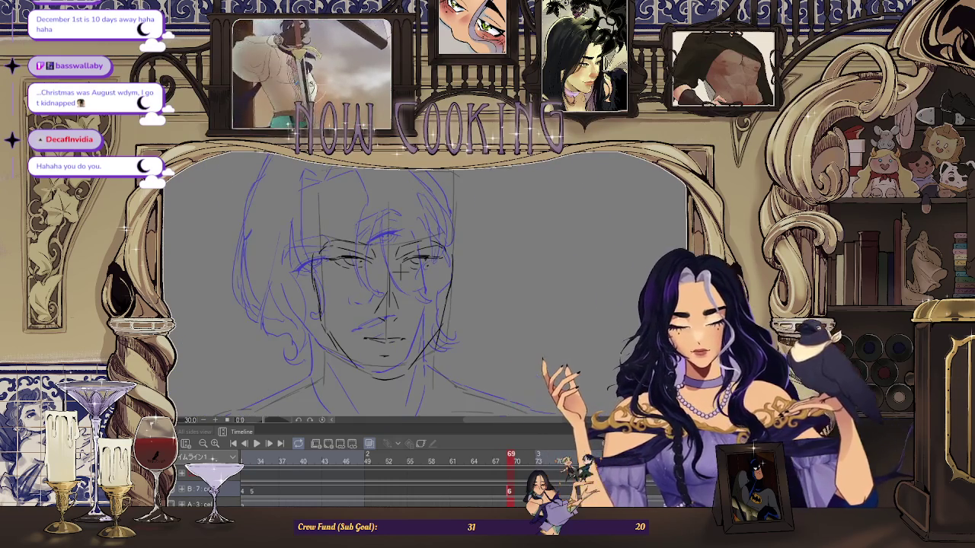
left_click_drag(327, 290, 472, 289)
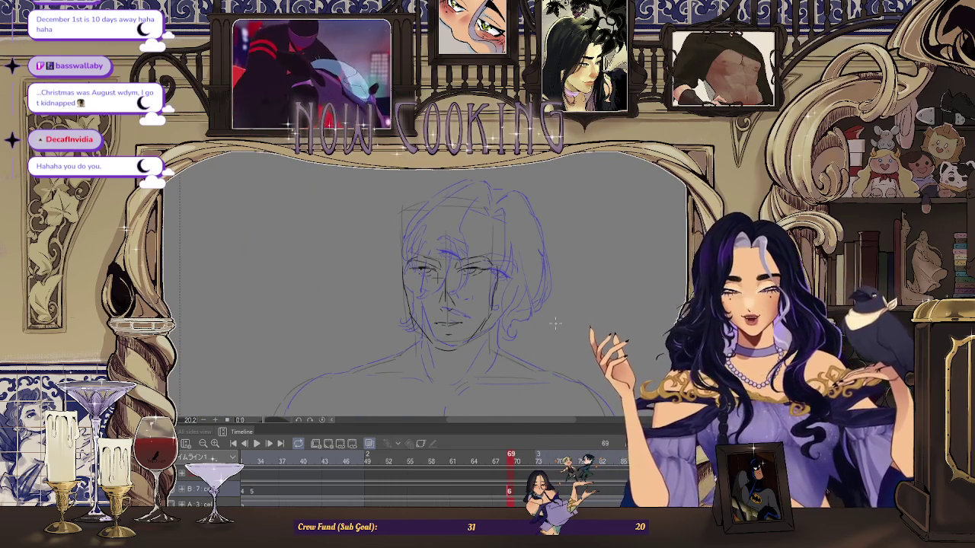
scroll(403, 244, "up", 2)
scroll(408, 254, "up", 1)
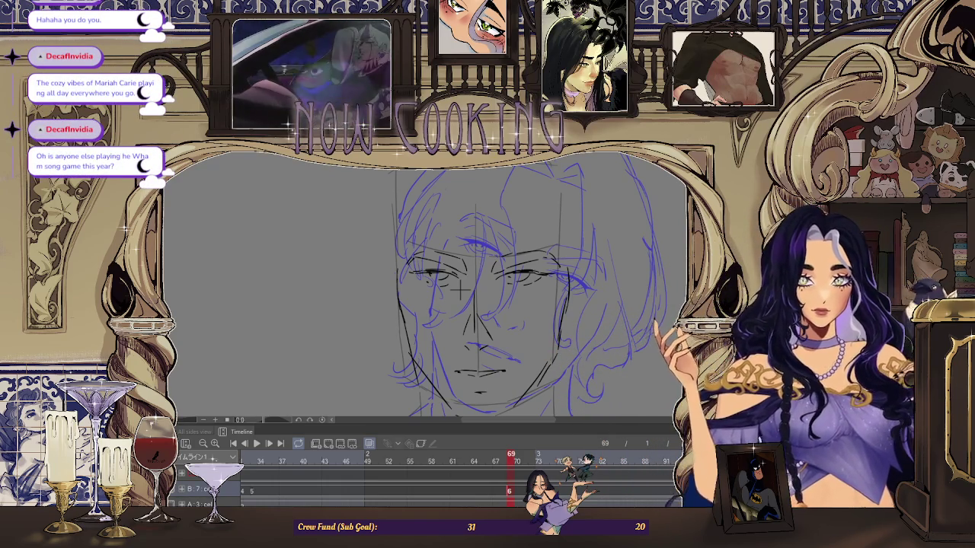
scroll(459, 288, "down", 2)
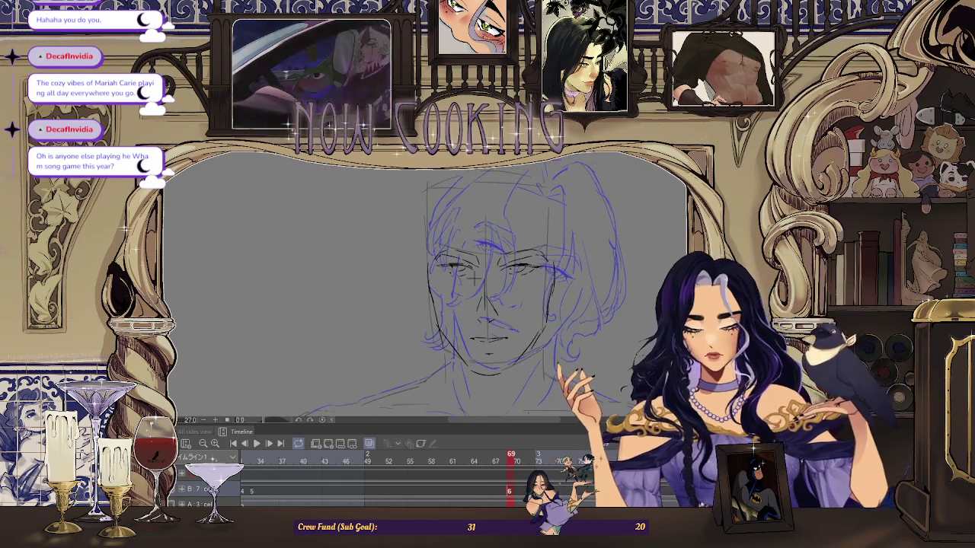
key("space")
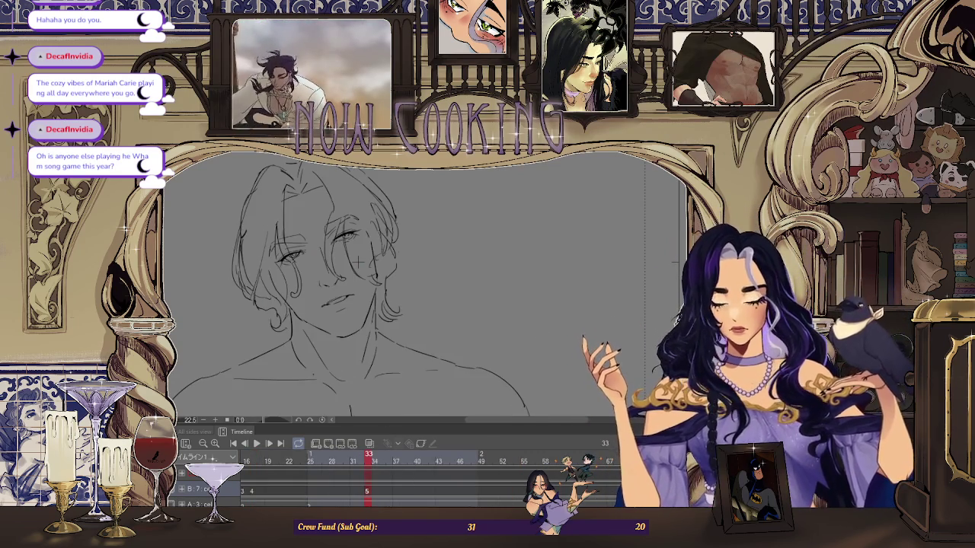
scroll(453, 244, "down", 3)
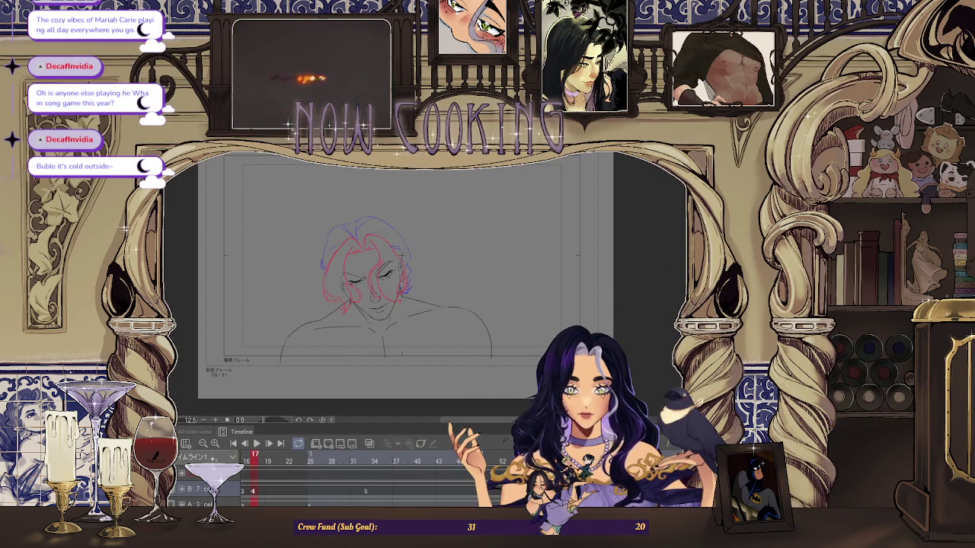
Toggle the Timeline onion skin off and back on, then play the animation
scroll(393, 259, "up", 1)
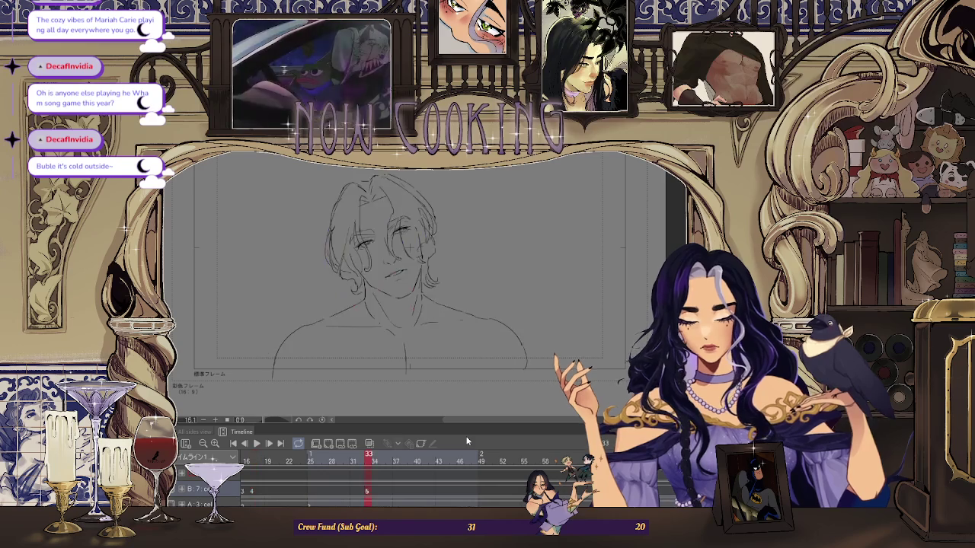
left_click(369, 446)
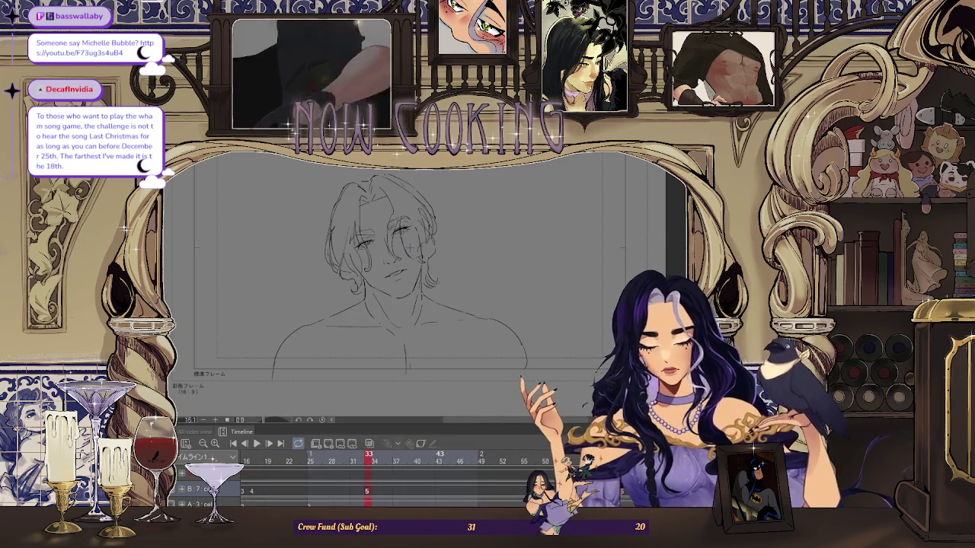
left_click(369, 444)
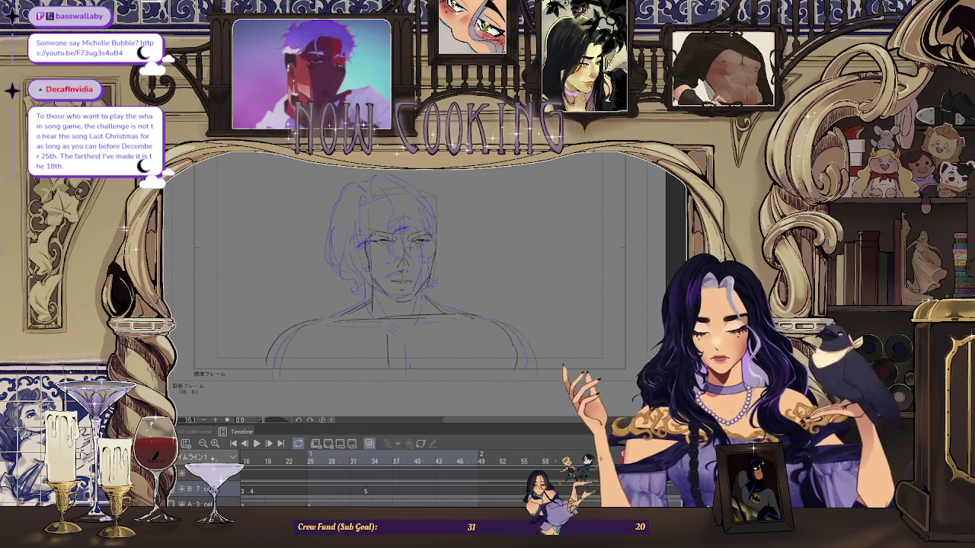
key("space")
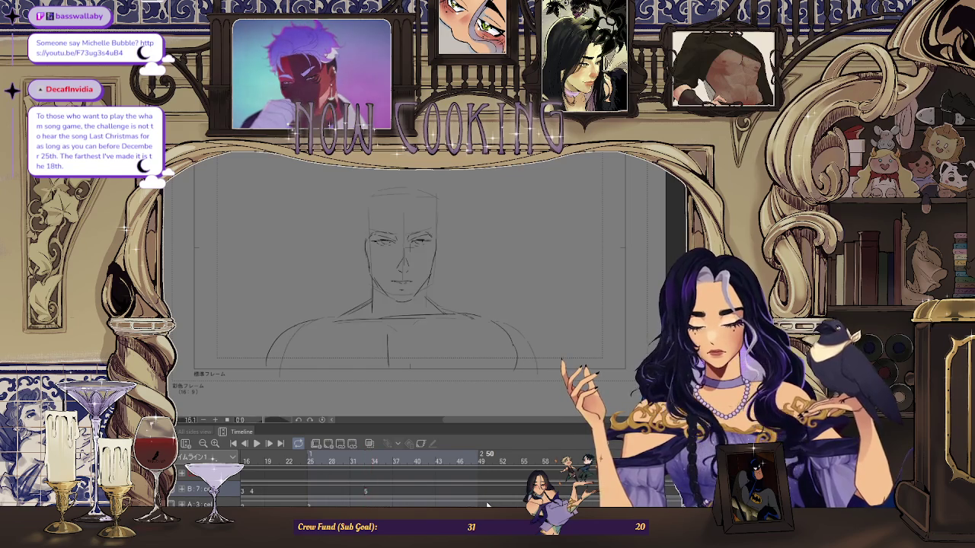
Step between the hair and bald face frames, ending on frame 69 with onion skin
scroll(445, 309, "up", 2)
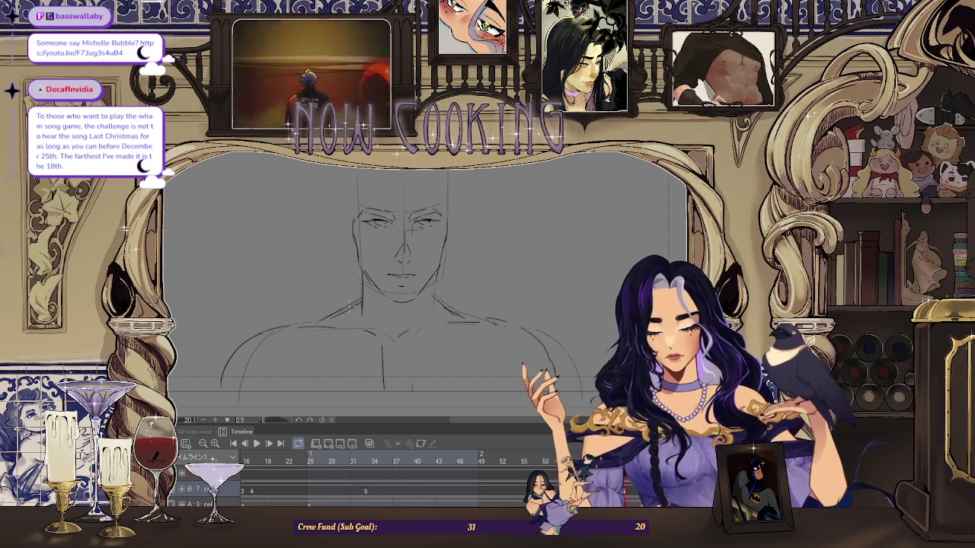
scroll(415, 224, "down", 2)
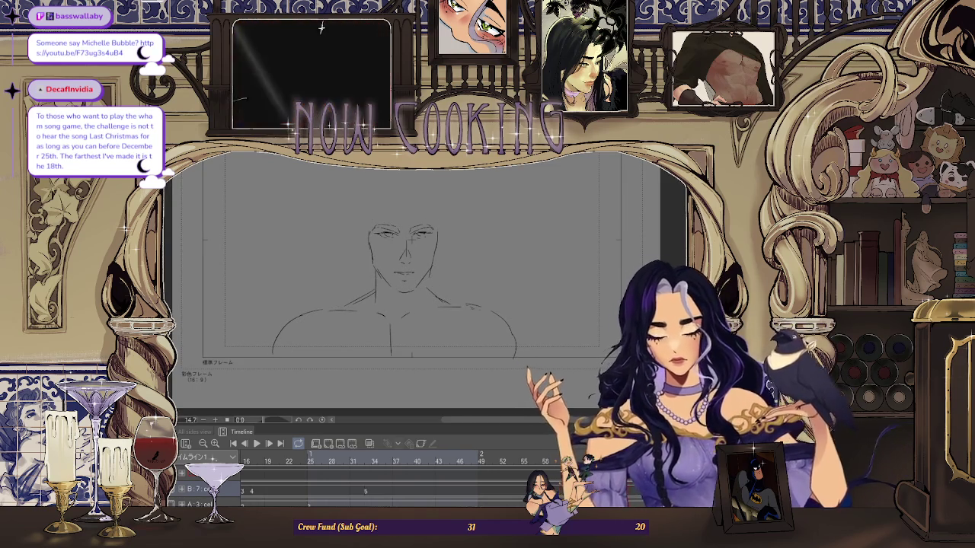
key("Right")
key("Left")
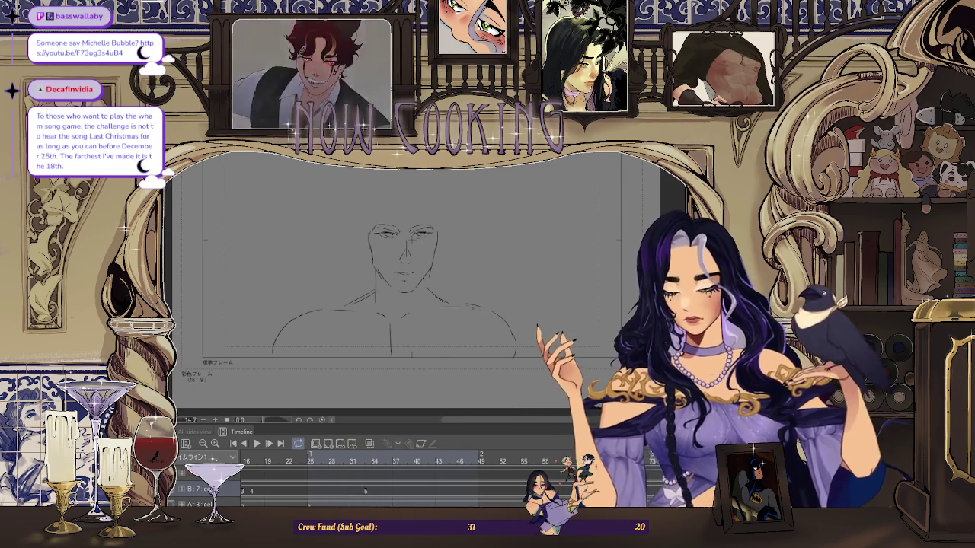
key("Right")
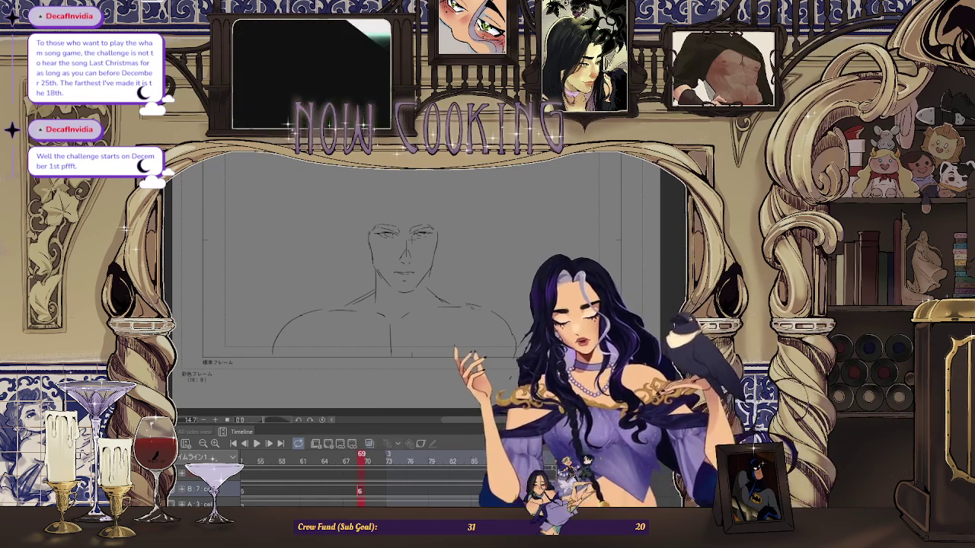
left_click(356, 496)
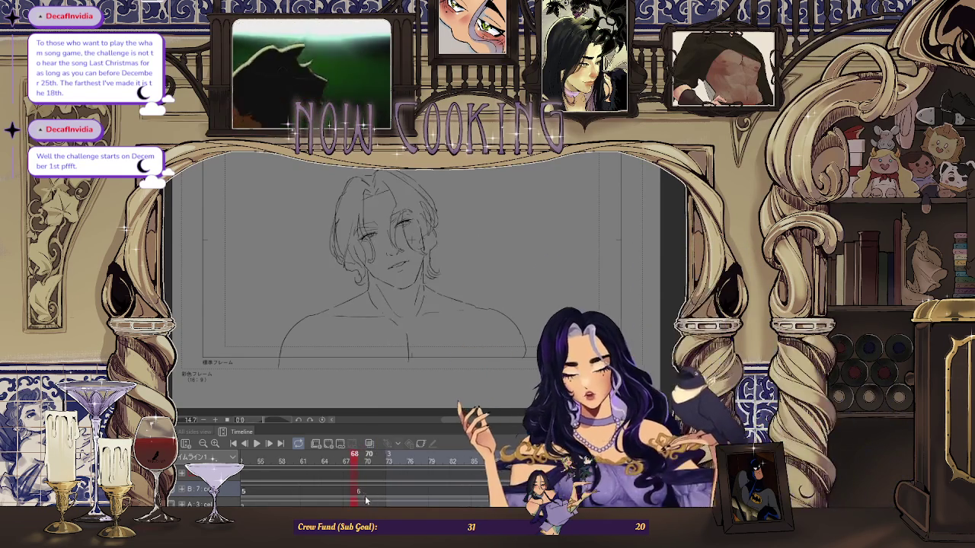
left_click(363, 495)
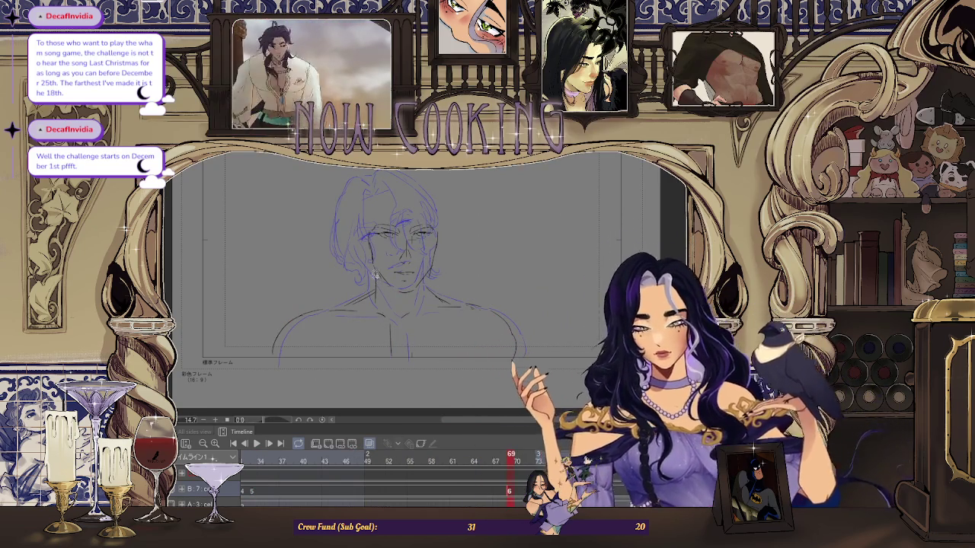
Lasso the sketched head, reposition it with Free Transform, and deselect
left_click_drag(373, 277, 428, 288)
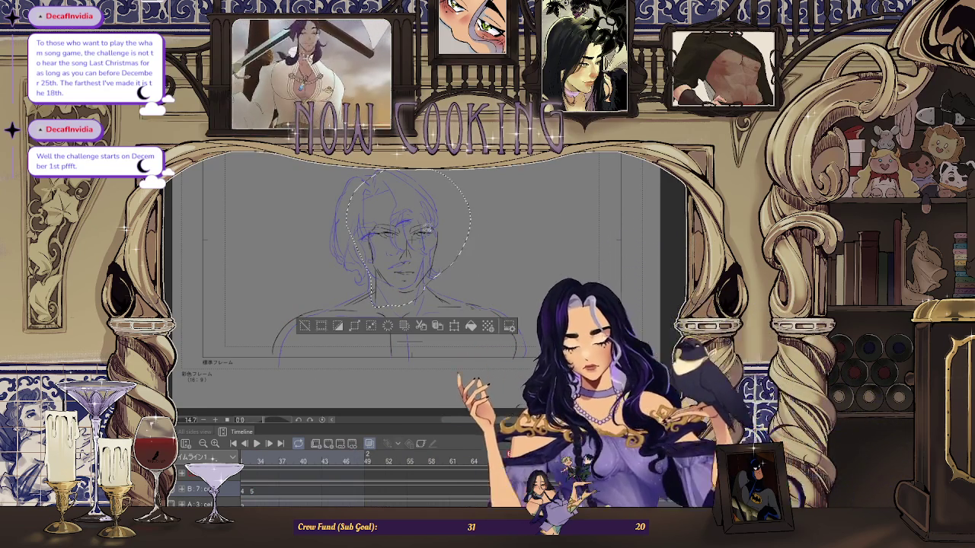
left_click_drag(373, 176, 357, 251)
key("ctrl+t")
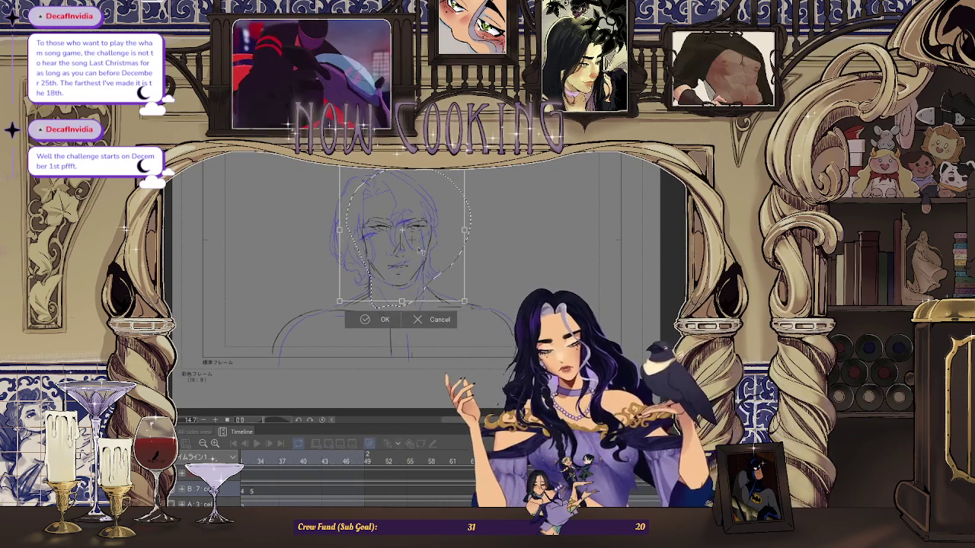
left_click(379, 320)
left_click(305, 323)
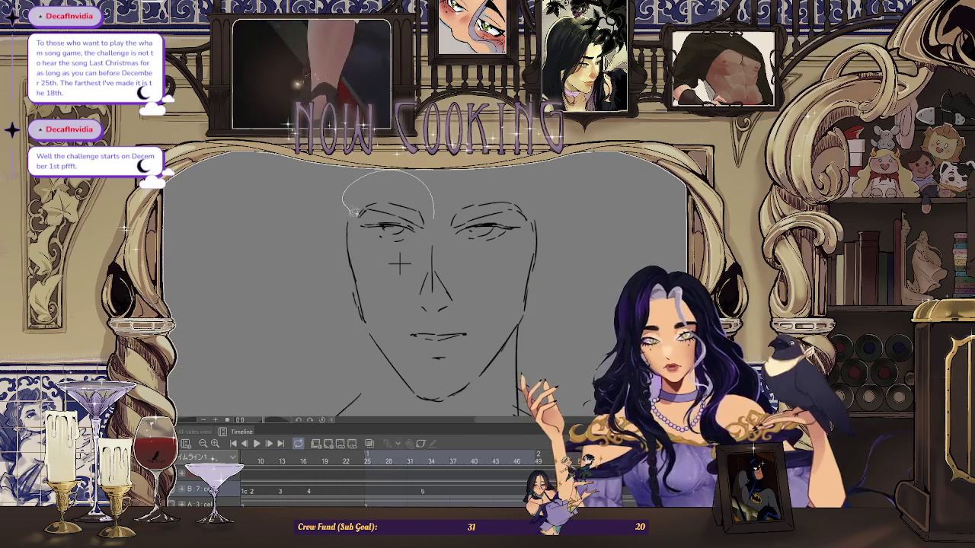
Adjust the left eye with Free Transform and deselect
left_click_drag(399, 253, 400, 259)
key("ctrl+t")
key("Return")
key("ctrl+d")
Shift the right eye down-left and tilt it slightly, then play the animation
mouse_move(443, 207)
left_mouse_down()
mouse_move(511, 250)
mouse_move(487, 180)
left_mouse_up()
key("ctrl+t")
left_click_drag(501, 255, 505, 257)
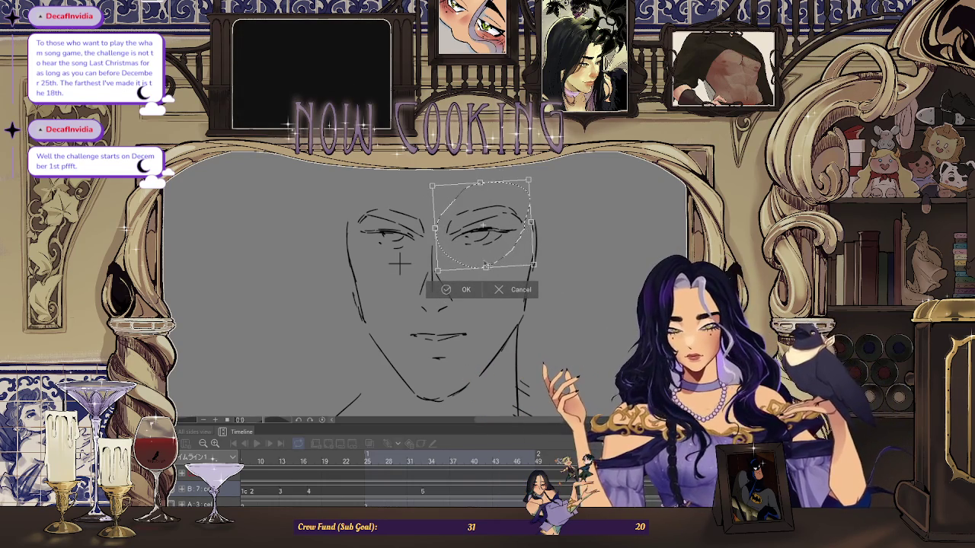
left_click(448, 292)
key("ctrl+d")
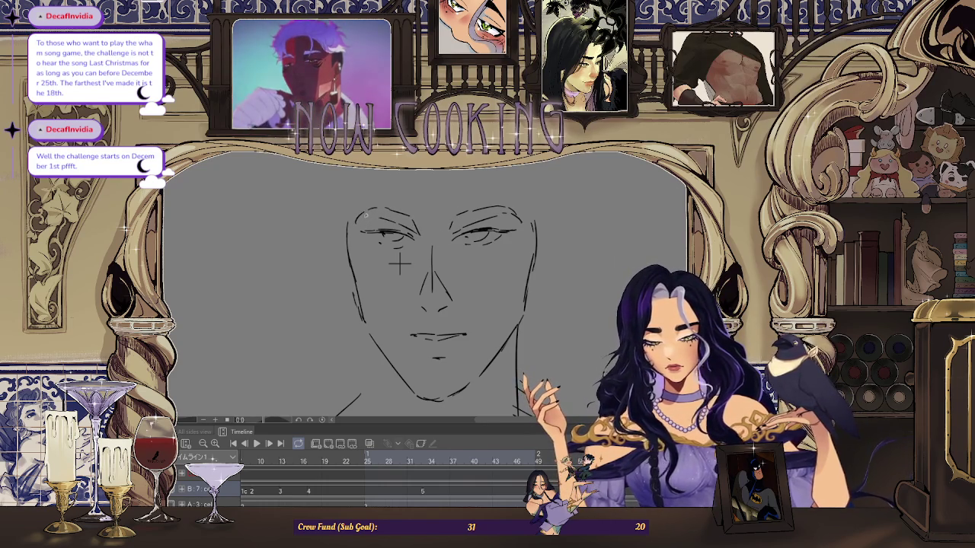
key("space")
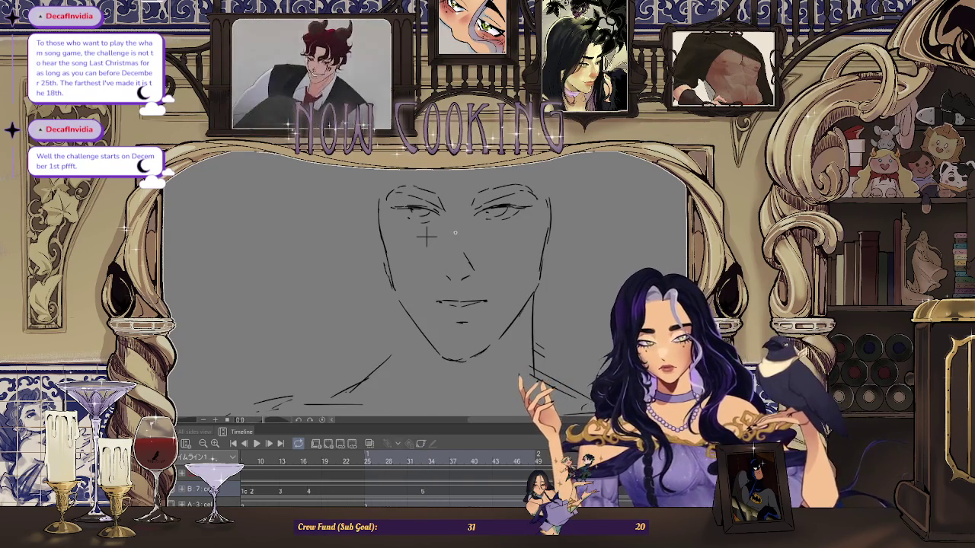
scroll(425, 239, "down", 2)
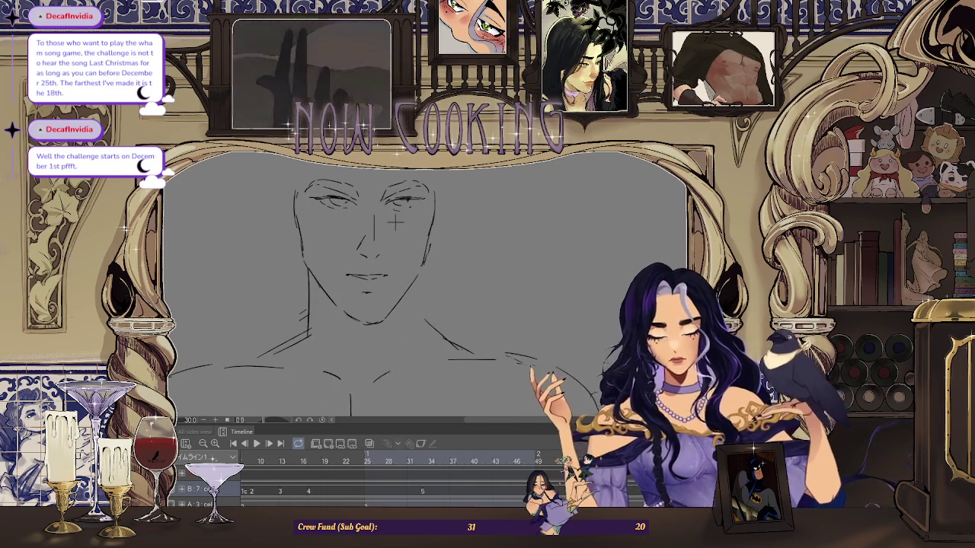
Flip between the hair and bald face drawings, then fit the whole frame in view
key("ctrl+Right")
key("ctrl+Left")
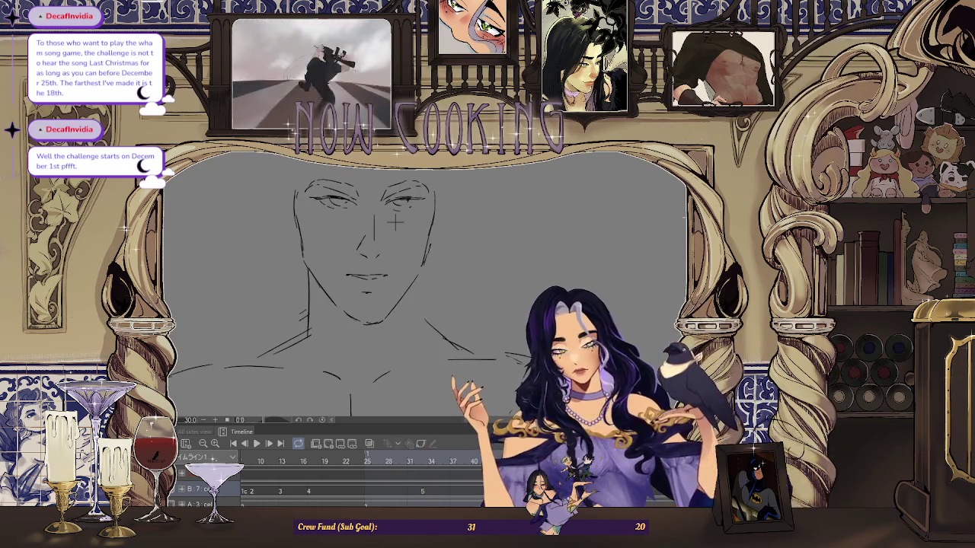
key("ctrl+Right")
key("ctrl+Left")
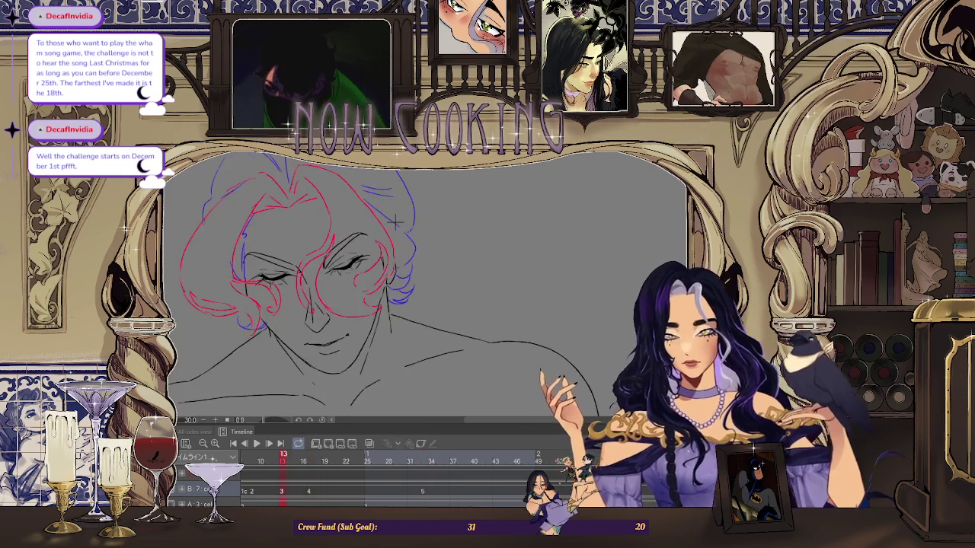
key("ctrl+0")
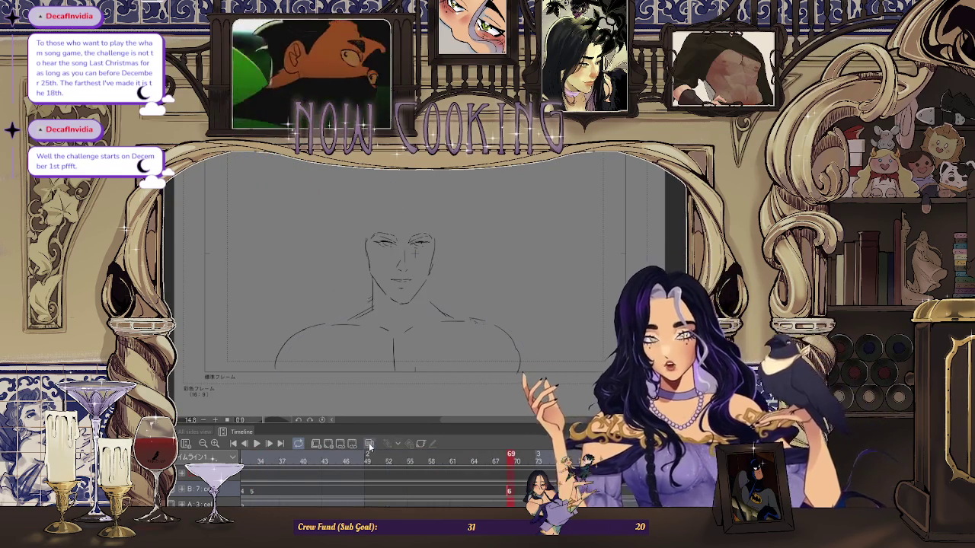
scroll(521, 436, "up", 1)
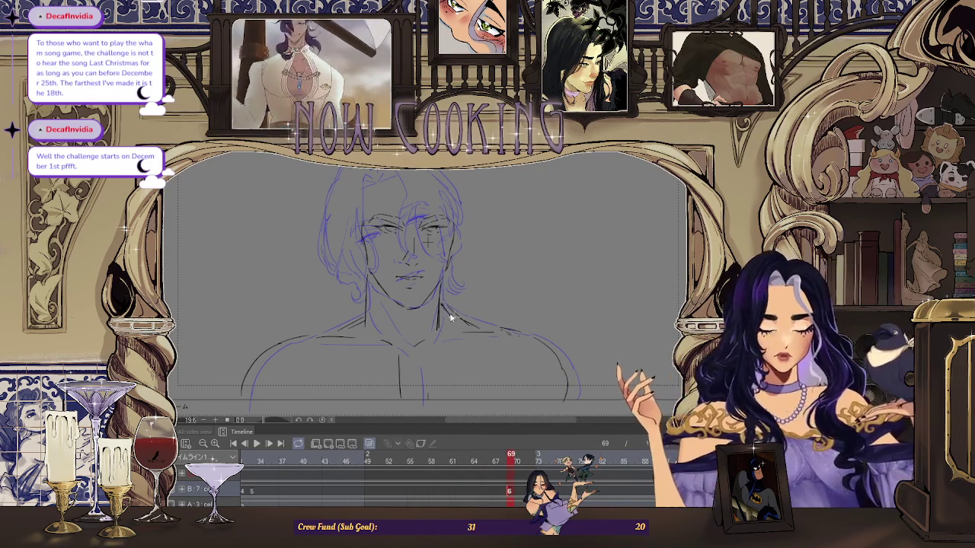
Toggle onion skin off and on, leave it off, and play the animation
left_click(368, 443)
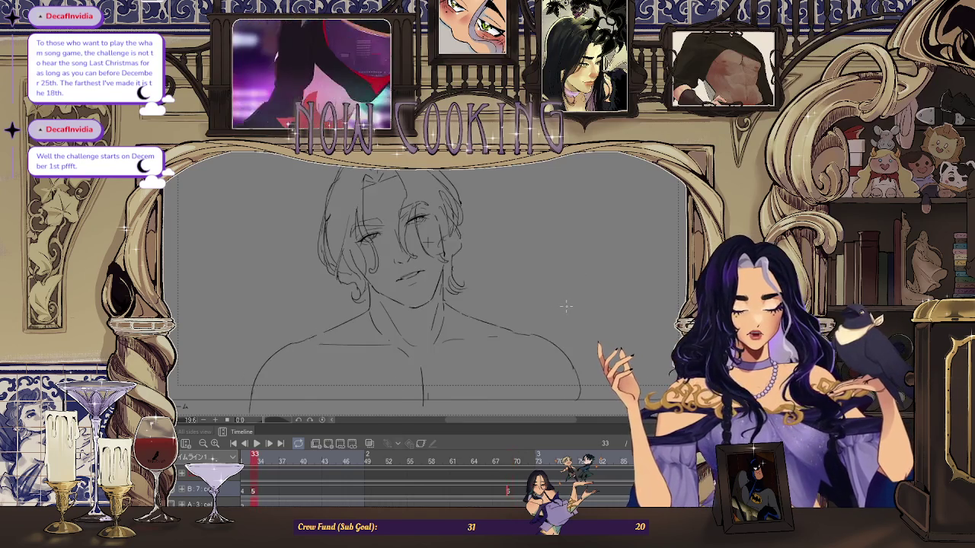
left_click(368, 443)
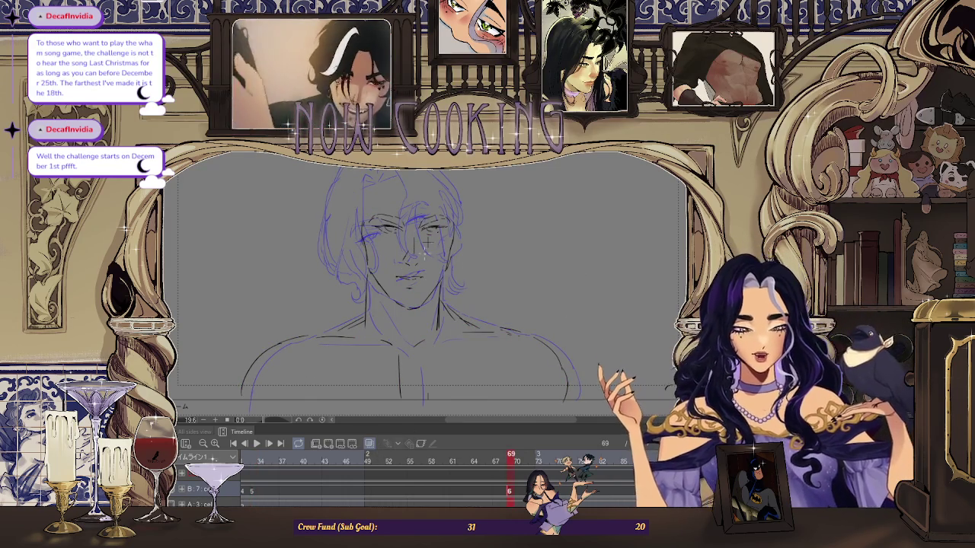
scroll(428, 242, "up", 2)
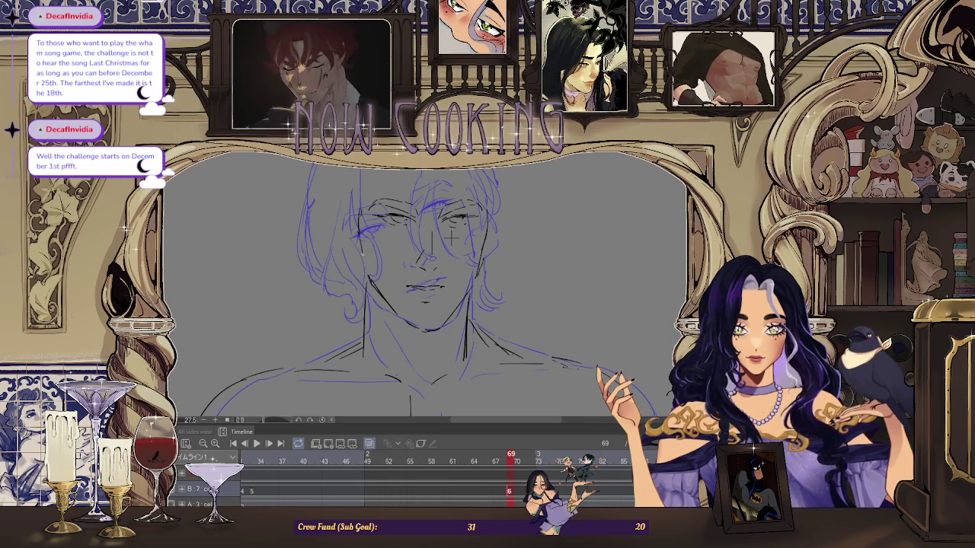
scroll(415, 281, "down", 1)
left_click(369, 444)
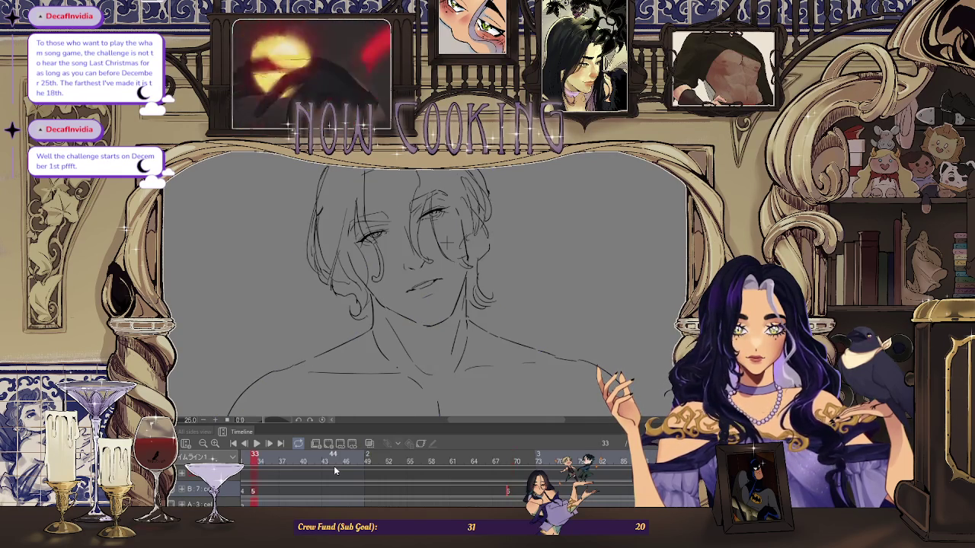
key("space")
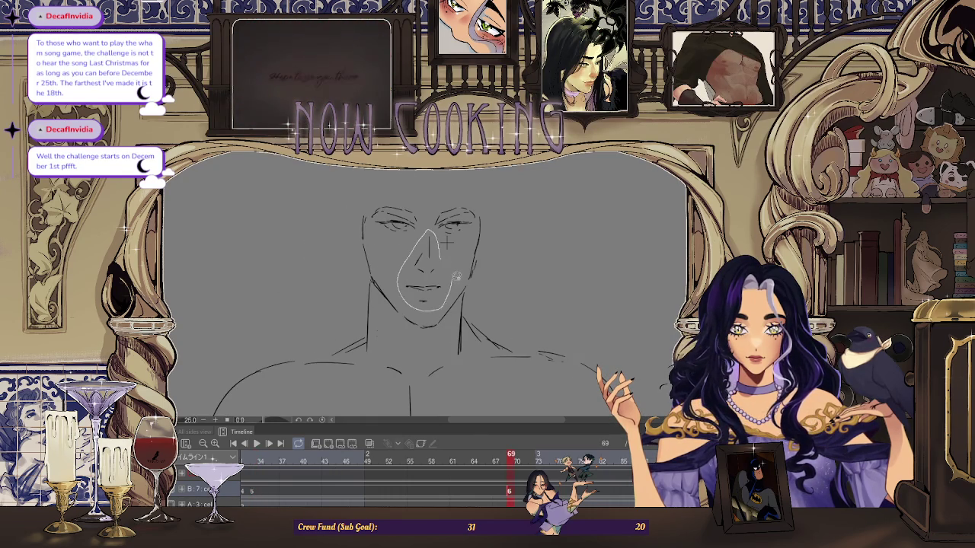
Resize and reposition the nose, then both eyes, with Free Transform
left_click_drag(456, 280, 433, 214)
key("ctrl+t")
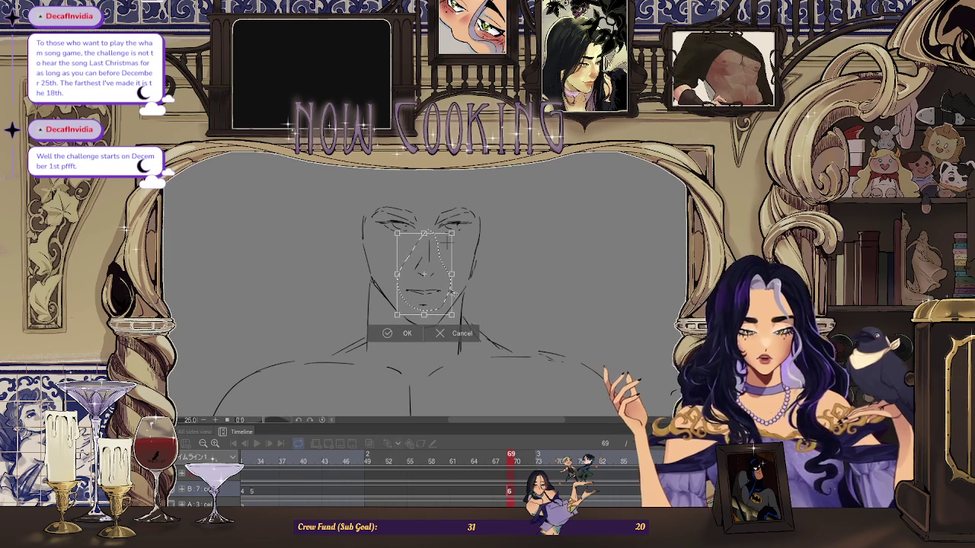
left_click(407, 334)
key("ctrl+d")
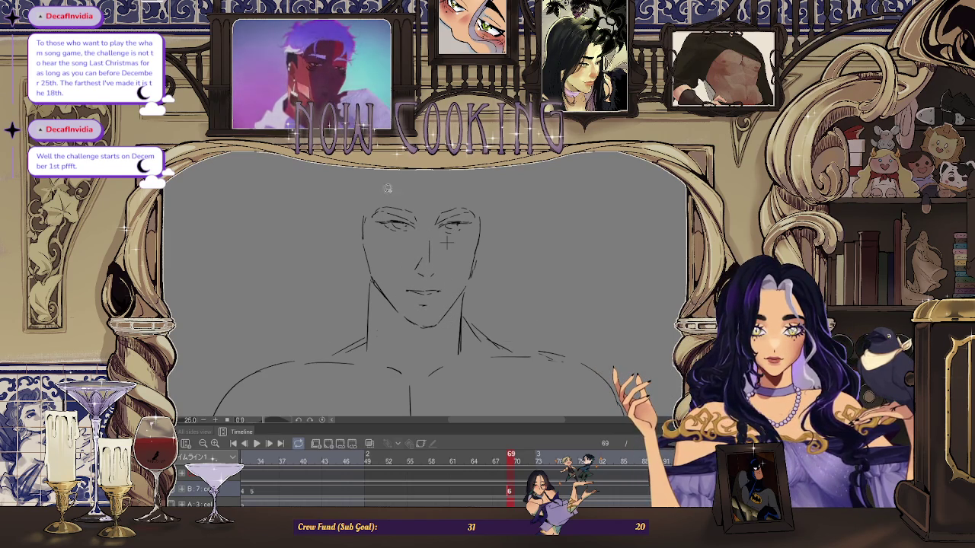
mouse_move(426, 233)
left_mouse_down()
mouse_move(477, 233)
mouse_move(439, 183)
left_mouse_up()
left_click(468, 271)
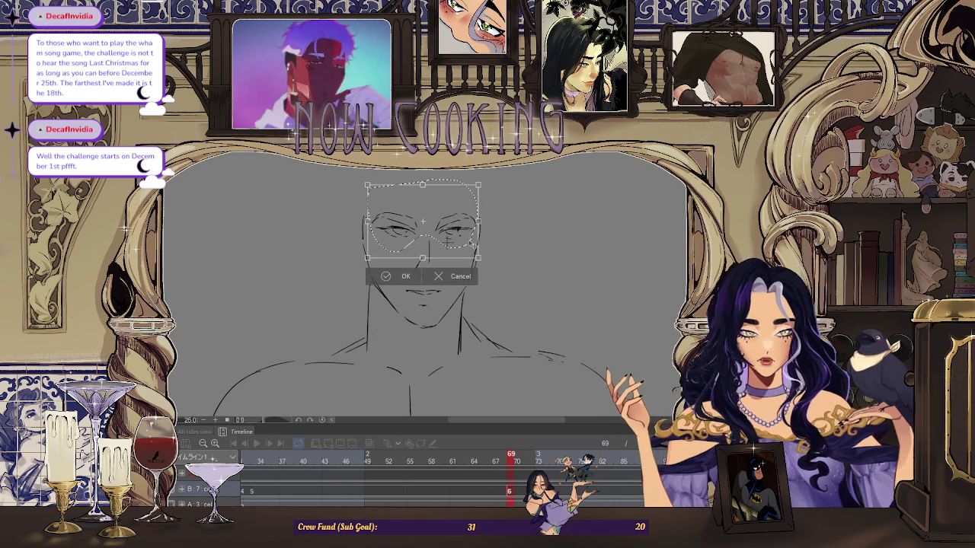
left_click(406, 279)
key("ctrl+d")
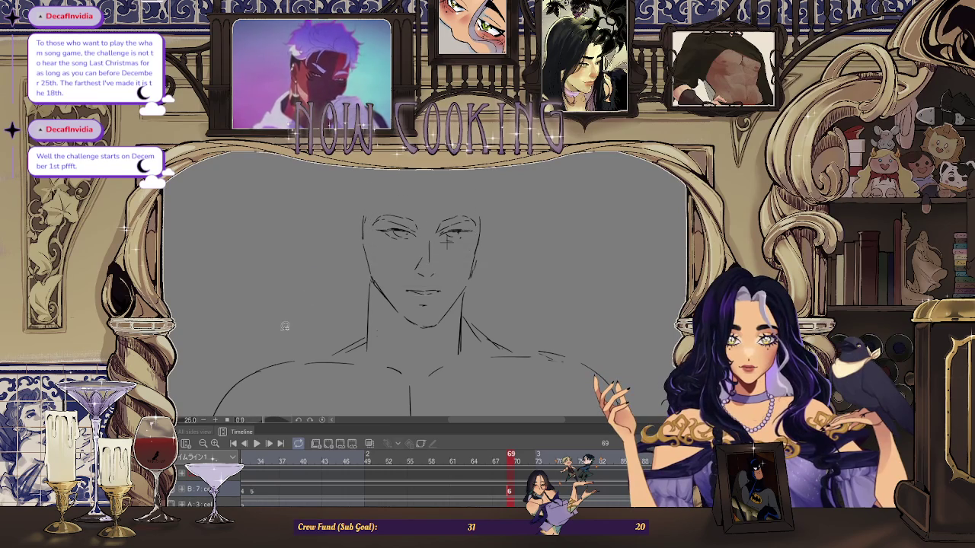
Compare against the hair frame and readjust the nose again
key("Left")
key("Right")
key("Left")
key("Right")
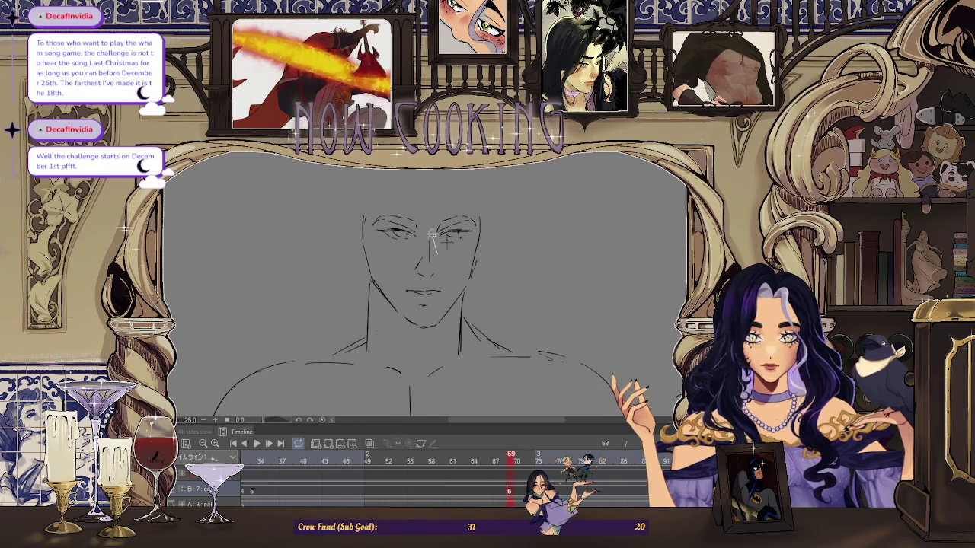
left_click_drag(434, 281, 431, 283)
key("ctrl+t")
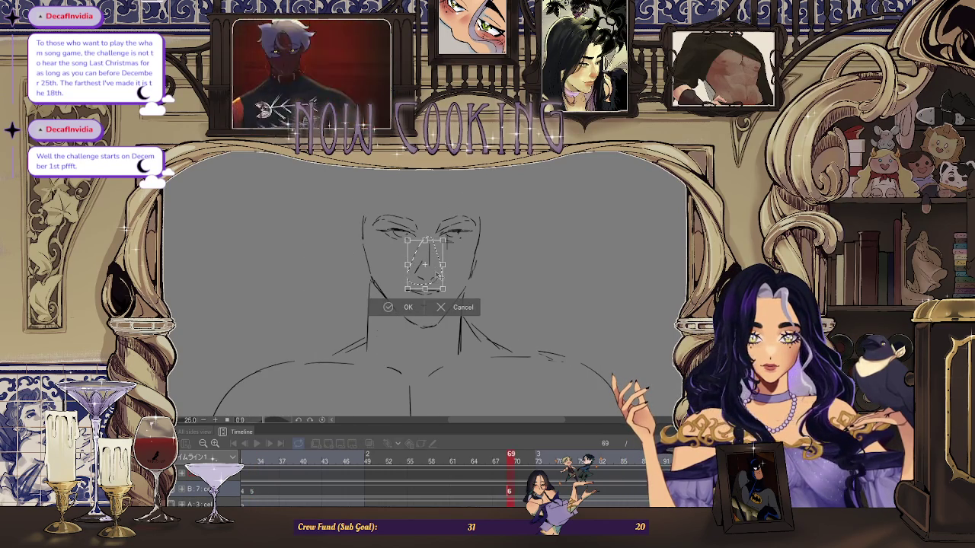
key("Return")
key("ctrl+d")
Flip repeatedly between the hair frame and bare-face frame 69 to compare alignment
key("Left")
key("Right")
key("Left")
key("Right")
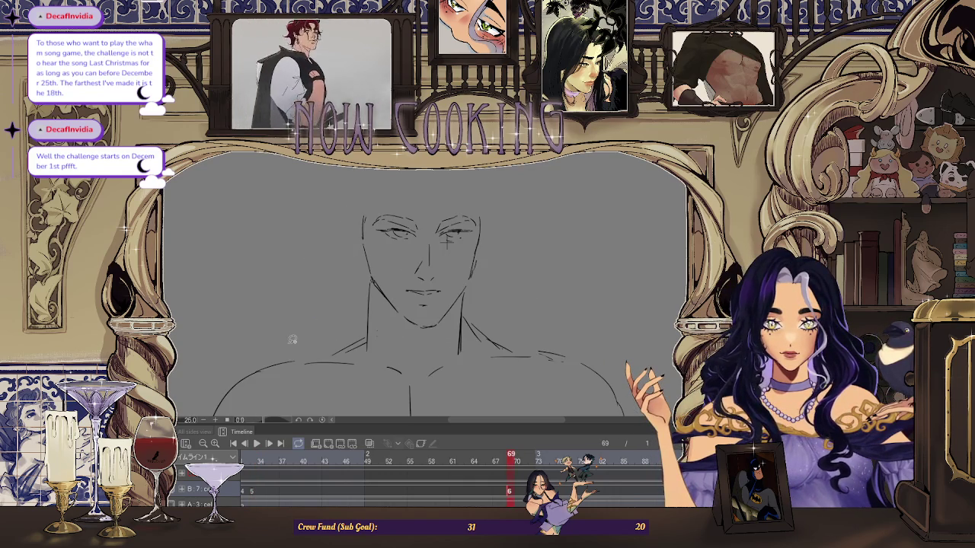
key("Left")
key("Right")
scroll(496, 303, "down", 2)
key("Left")
key("Right")
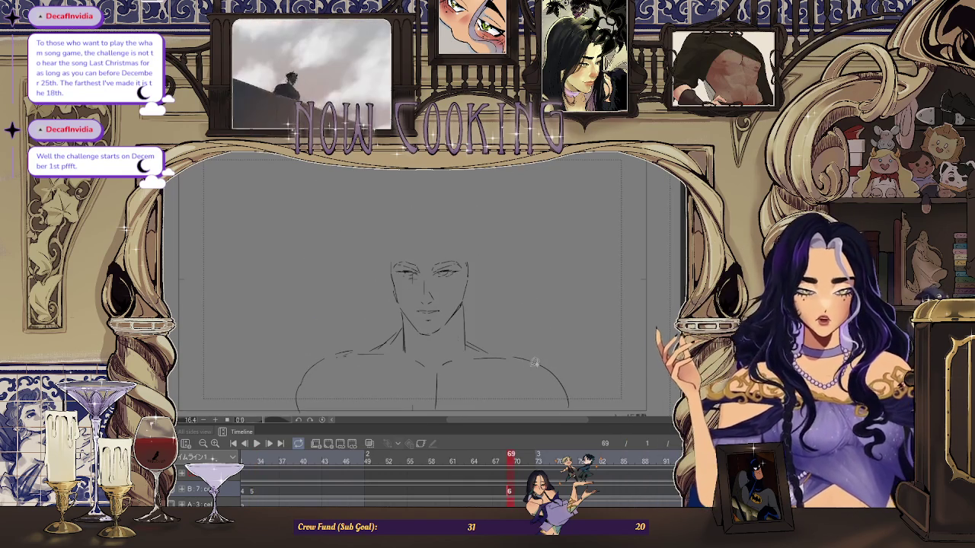
key("Left")
key("Right")
scroll(464, 308, "up", 2)
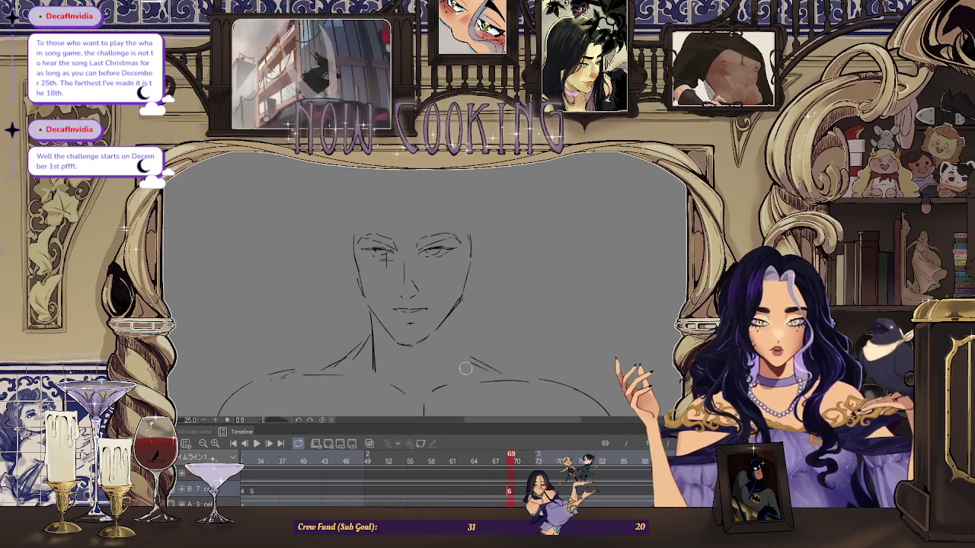
scroll(463, 301, "down", 3)
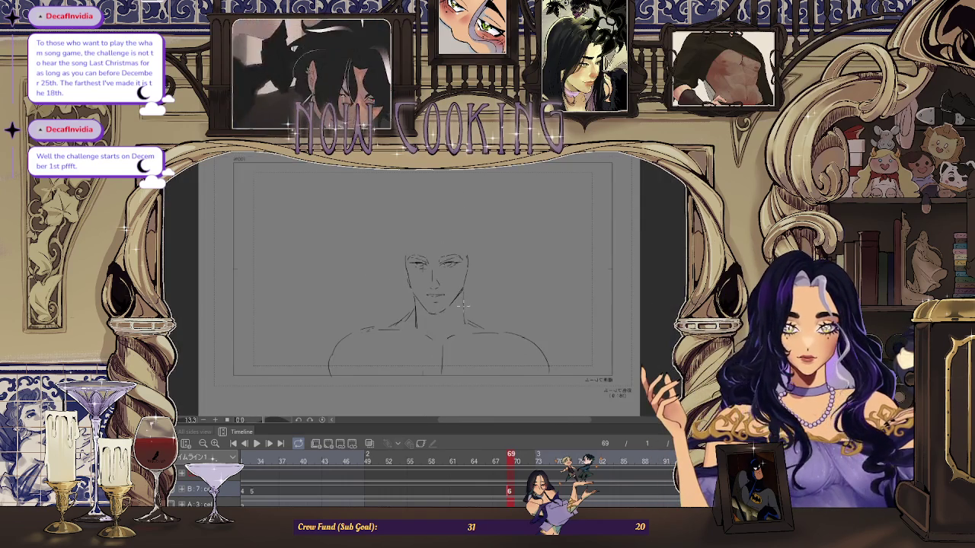
key("Left")
key("Right")
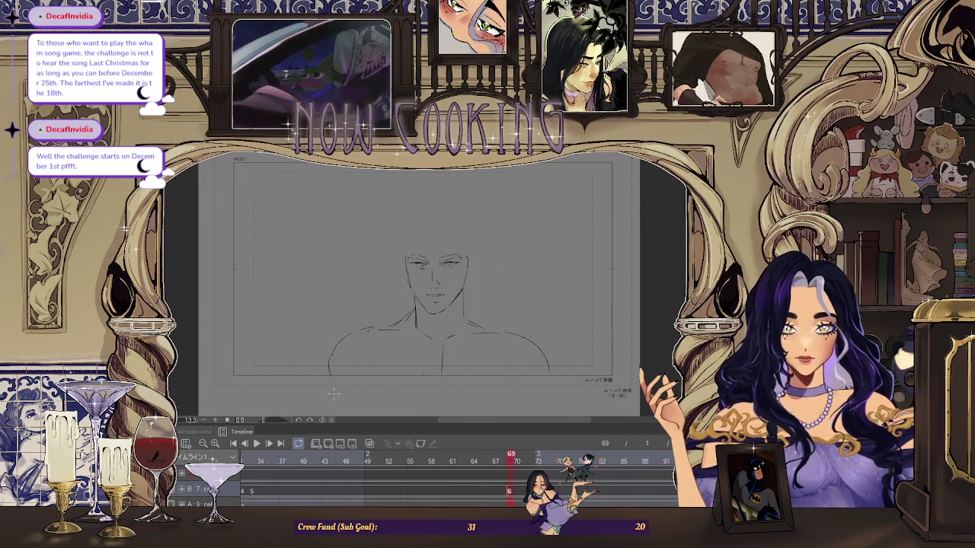
key("Left")
key("Right")
key("Left")
key("Right")
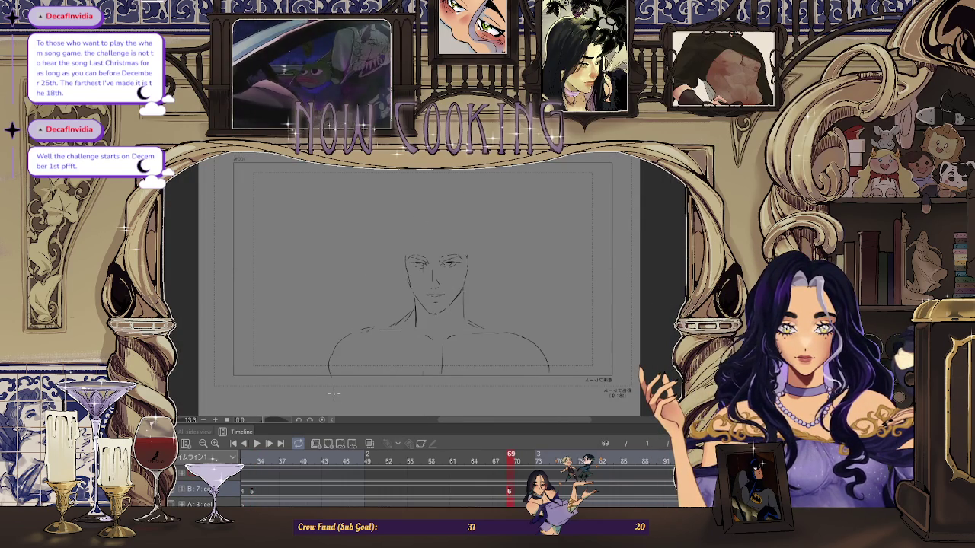
Mirror the canvas horizontally, compare both frames again, and zoom in
key("h")
key("Left")
key("Right")
key("Left")
key("Right")
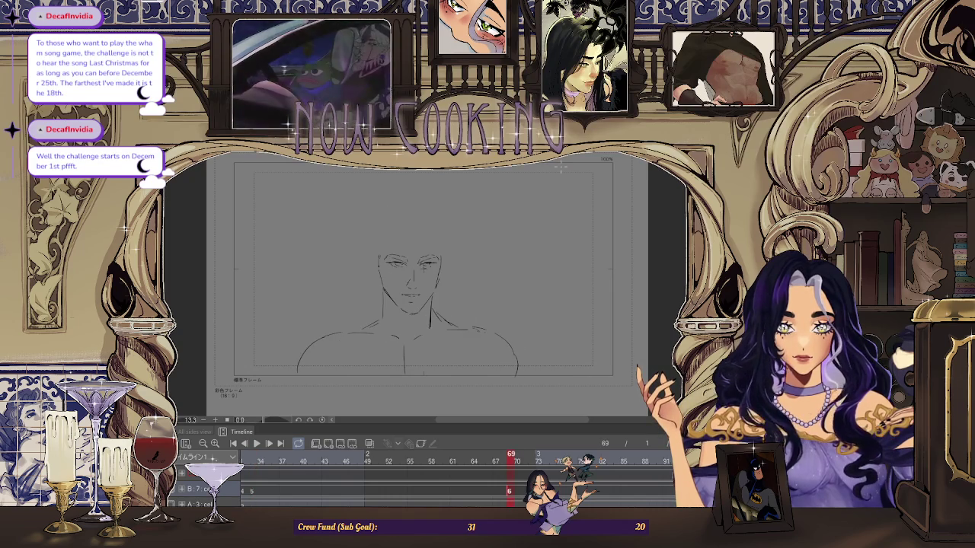
key("ctrl+plus")
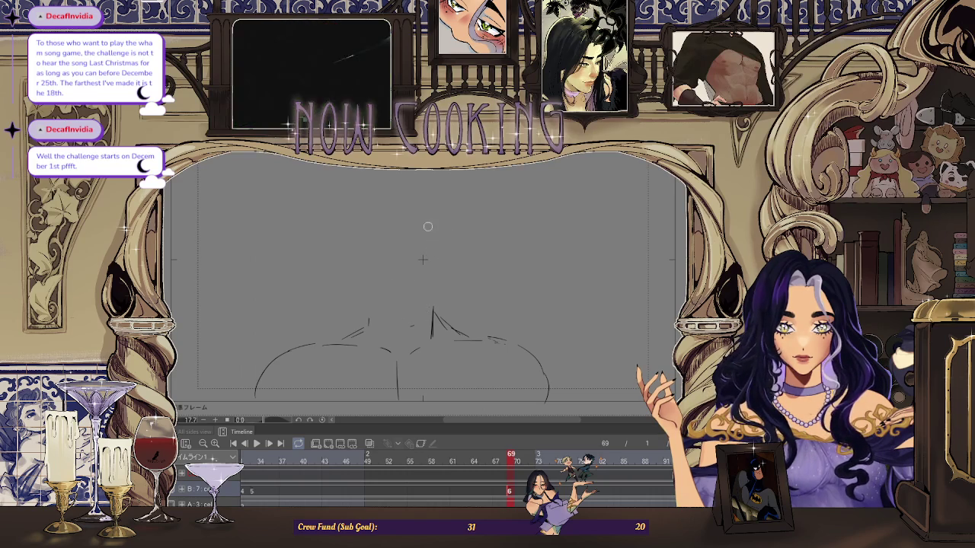
Show the neighbouring frame's onion skin and draw a vertical centre guide down the face
left_click(369, 444)
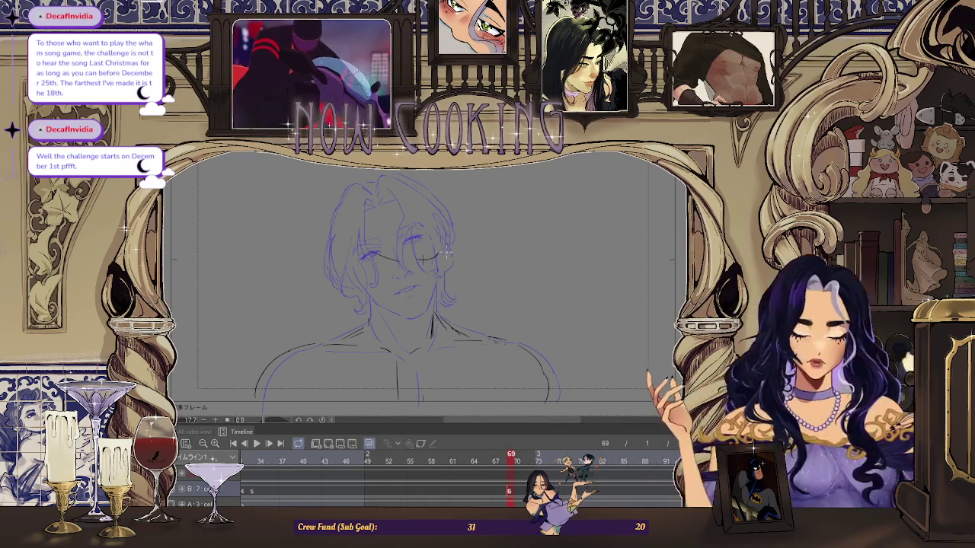
left_click_drag(407, 320, 411, 212)
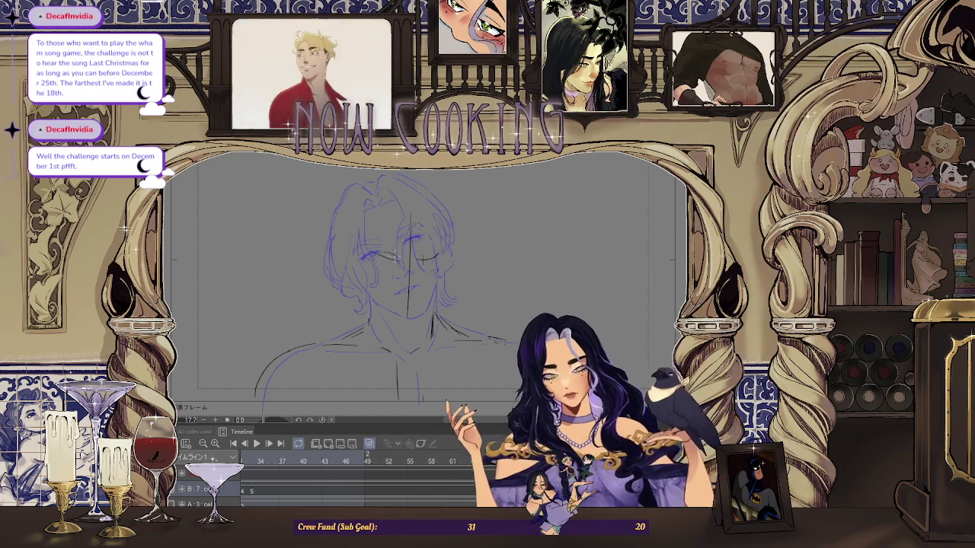
scroll(384, 259, "up", 2)
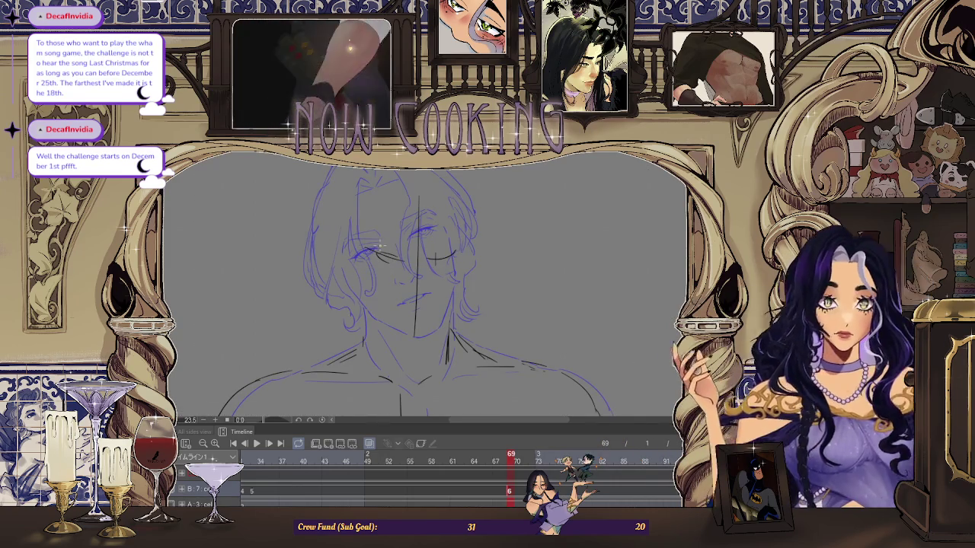
scroll(379, 246, "up", 1)
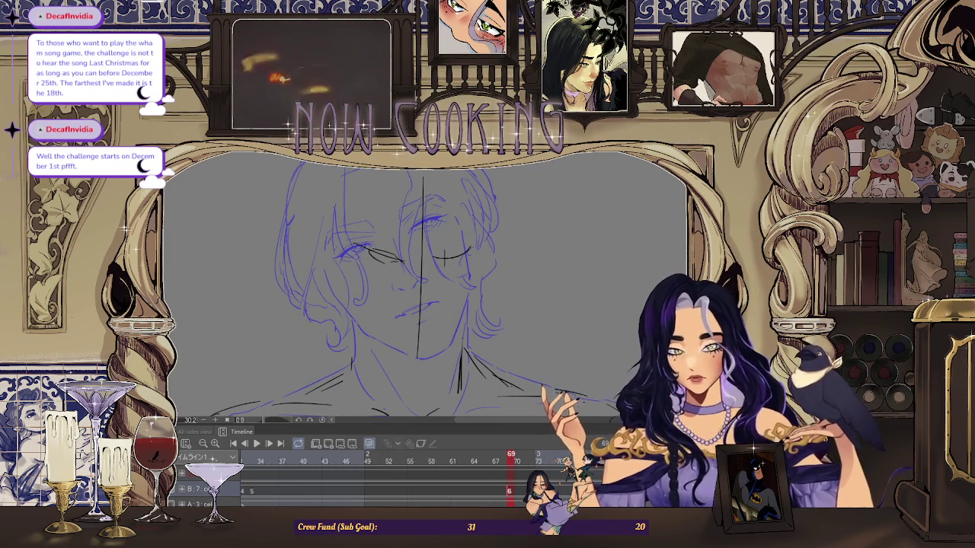
Add two short strokes refining the man's right eye, then zoom out to the page border
left_click_drag(451, 252, 436, 264)
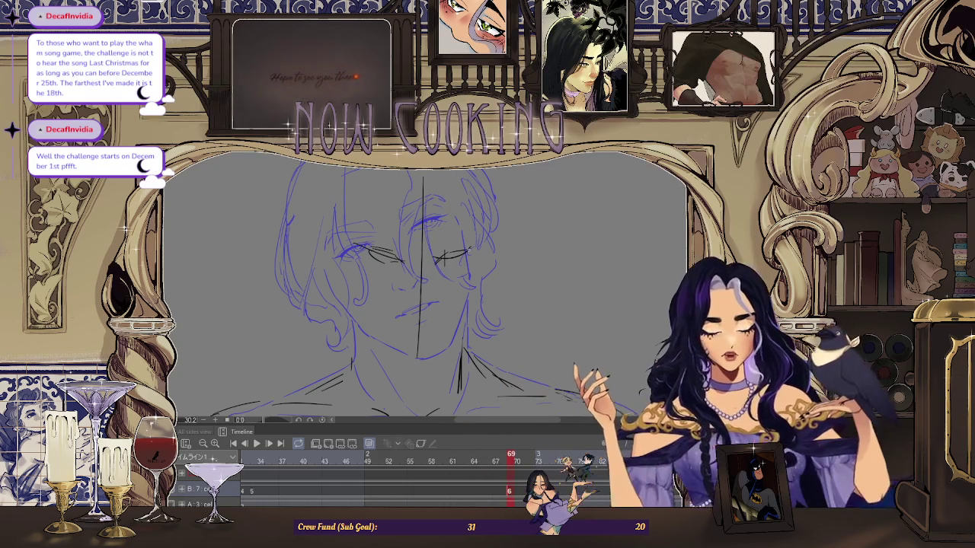
left_click_drag(467, 252, 455, 264)
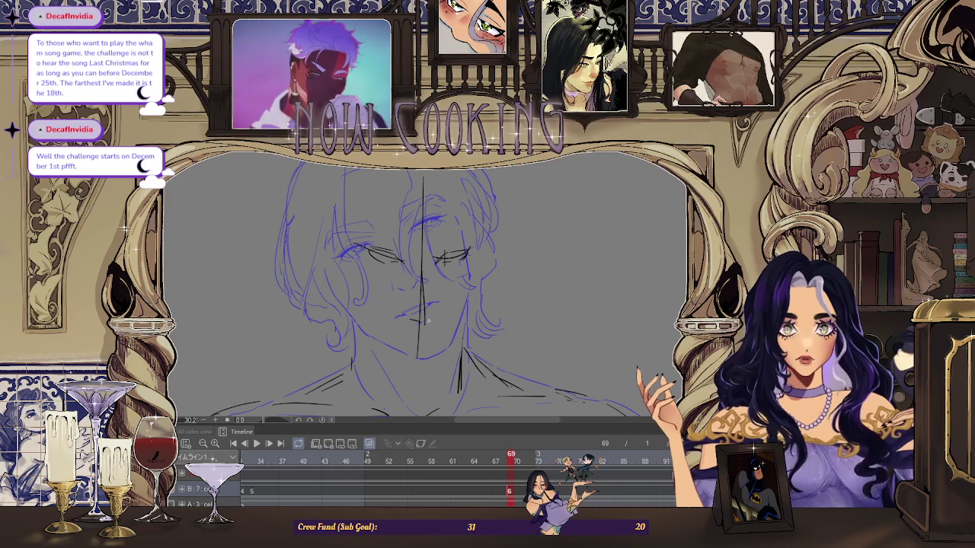
scroll(470, 229, "down", 3)
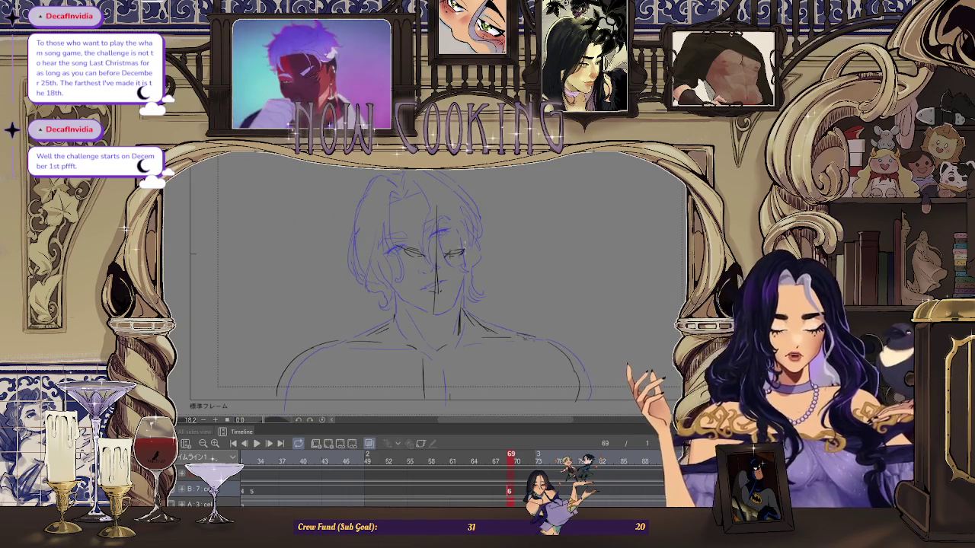
scroll(462, 242, "up", 2)
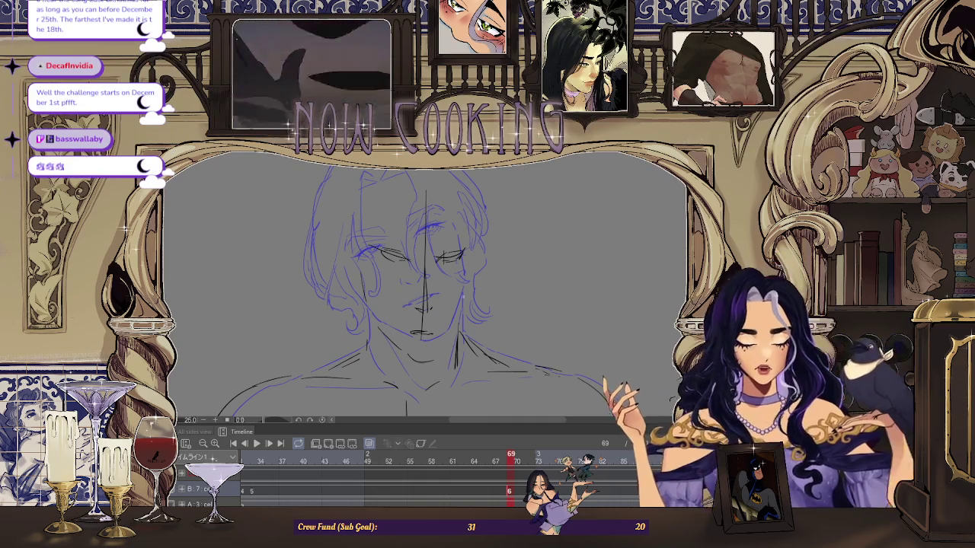
key("ctrl+minus")
Turn off the onion-skin overlay of the other frames
left_click(369, 445)
left_click(369, 445)
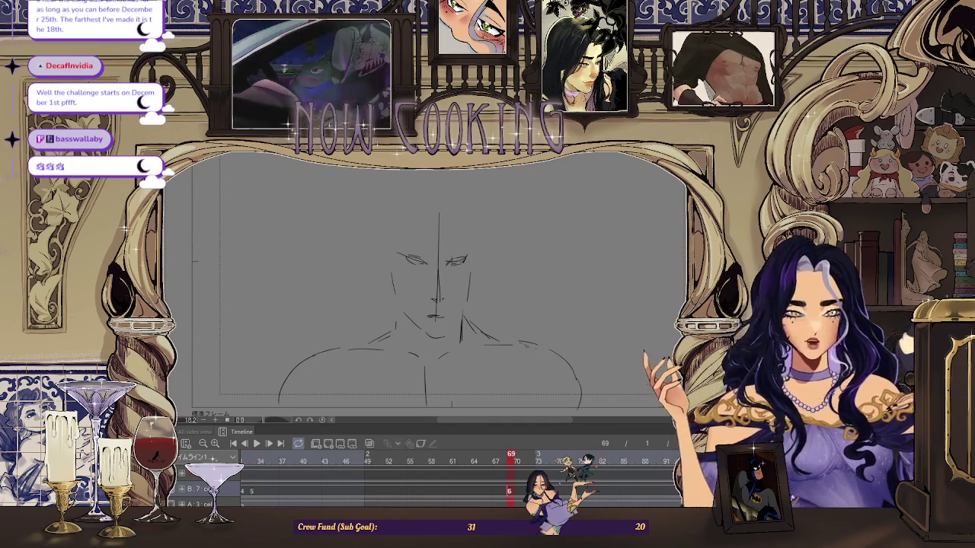
scroll(439, 240, "down", 2)
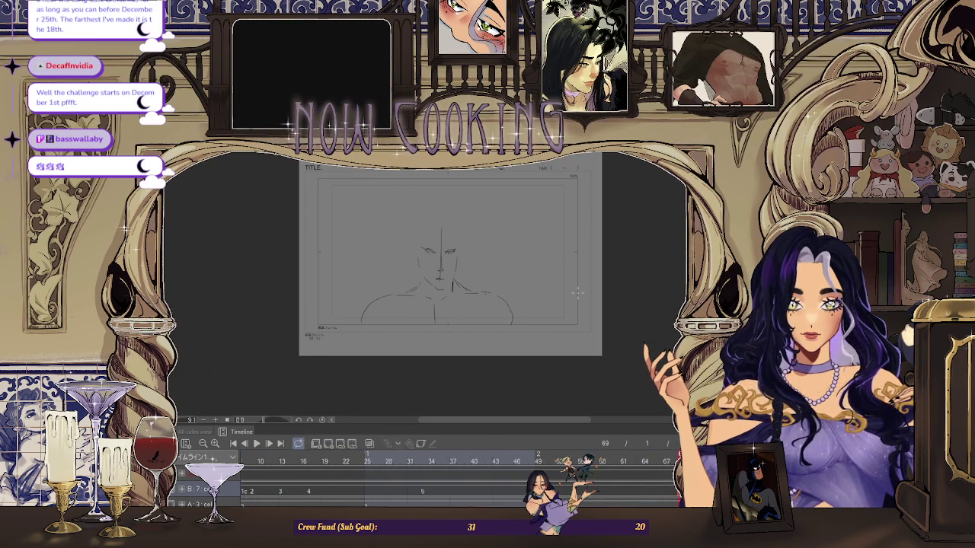
scroll(425, 302, "up", 1)
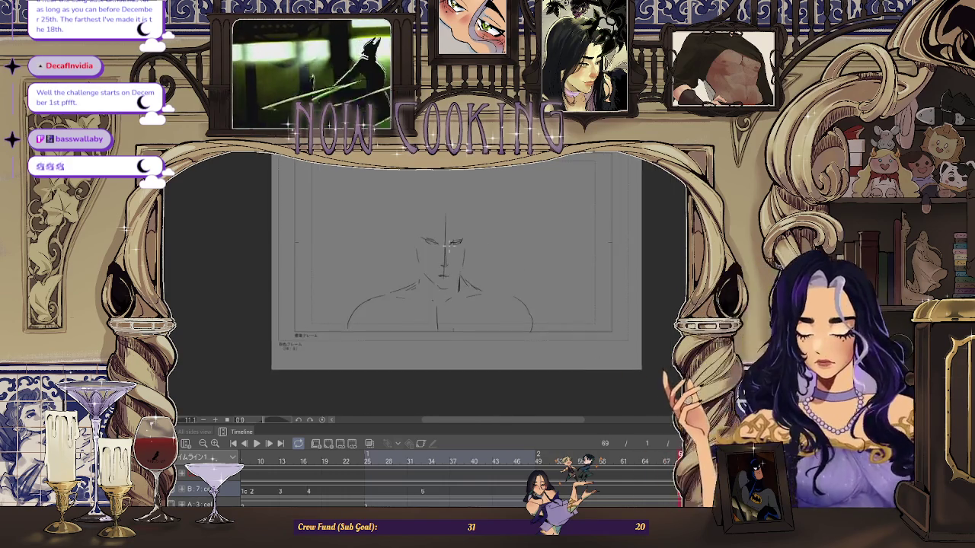
scroll(466, 273, "up", 1)
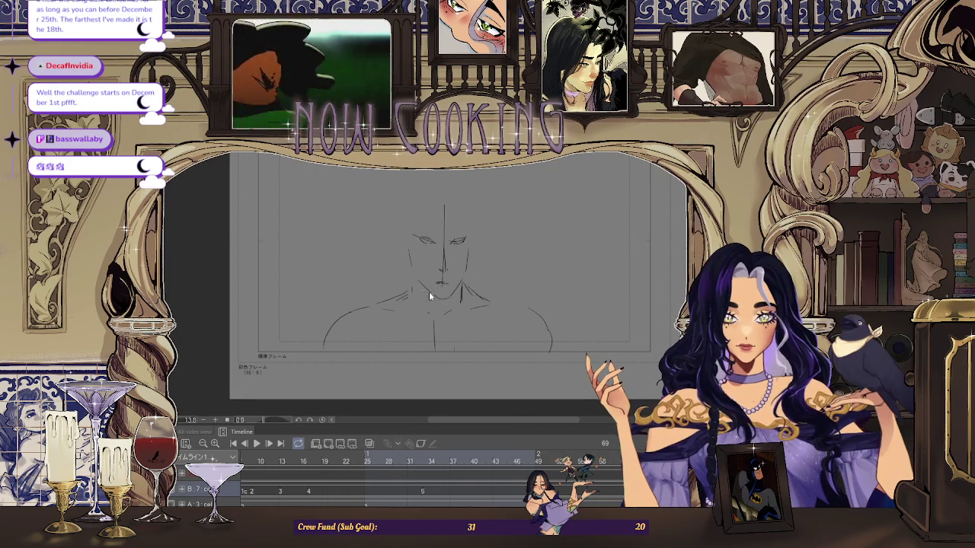
scroll(449, 299, "down", 2)
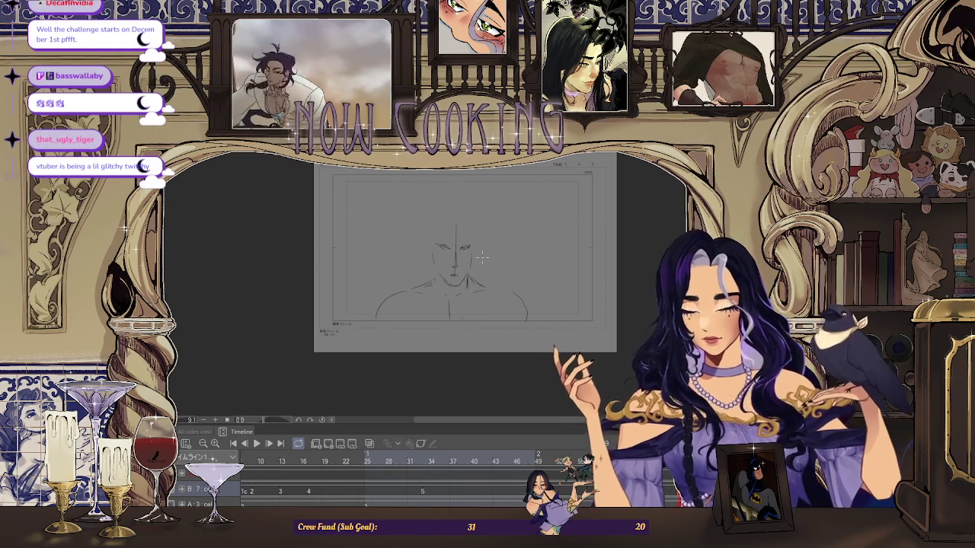
Play back the head-sketch animation frames and turn onion skin back on
key("space")
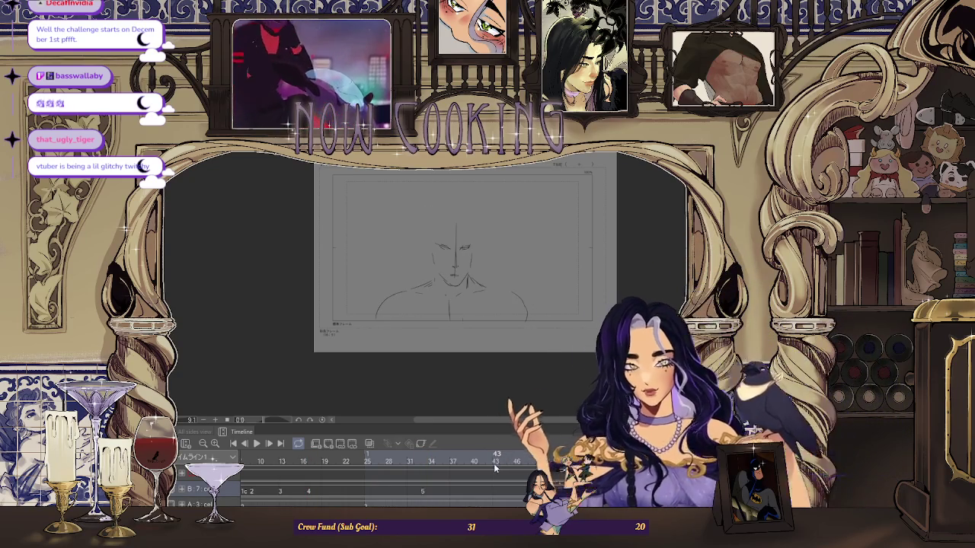
scroll(430, 236, "up", 1)
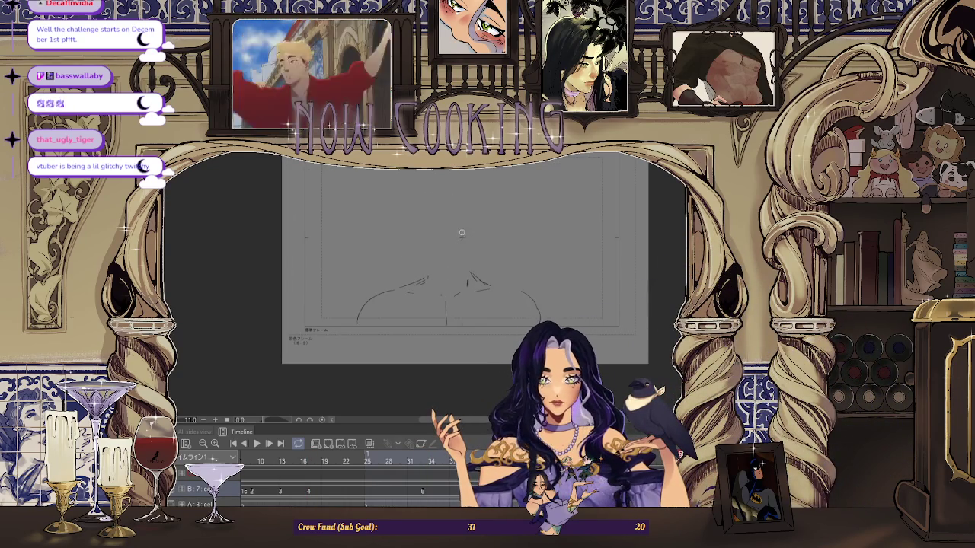
left_click(370, 443)
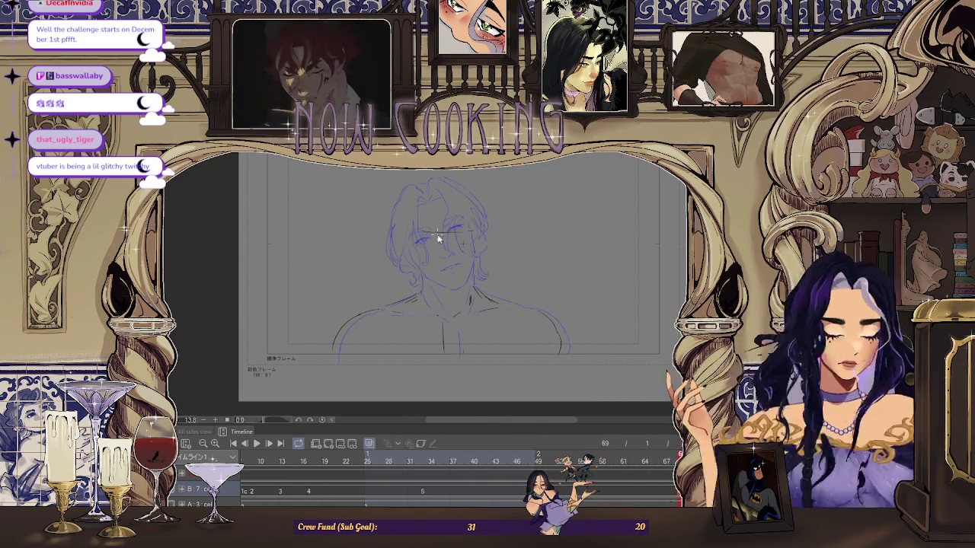
Hide onion skin and draw the face's vertical centre line and nose strokes
scroll(453, 229, "up", 1)
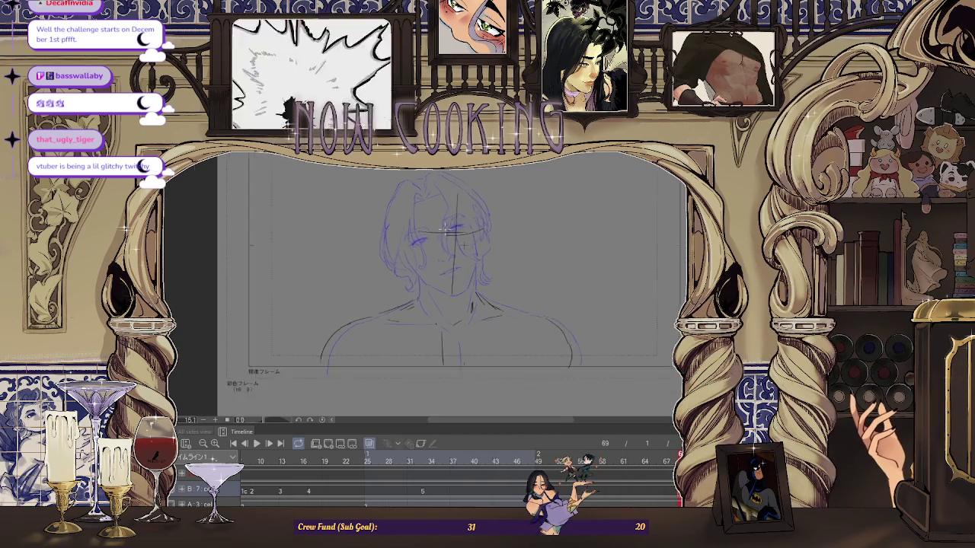
scroll(452, 229, "up", 2)
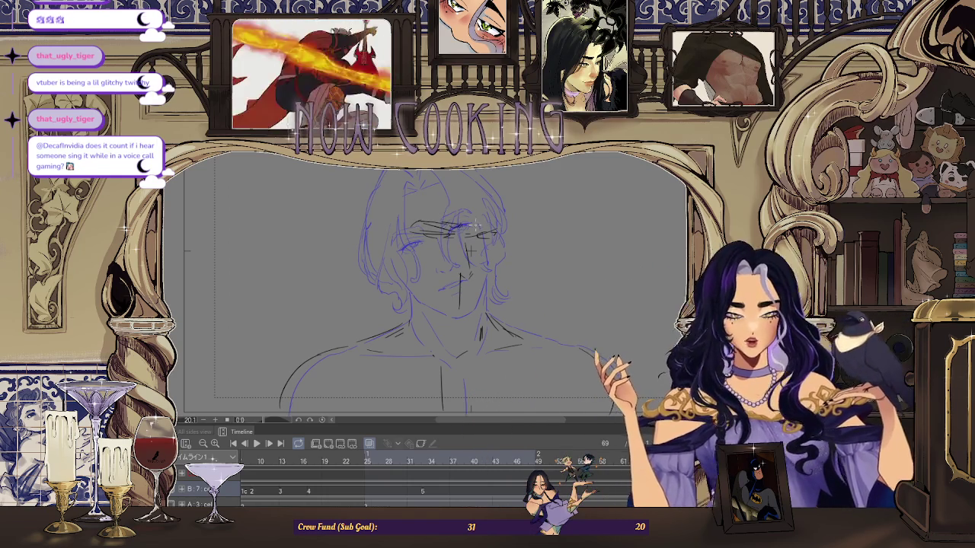
left_click(369, 444)
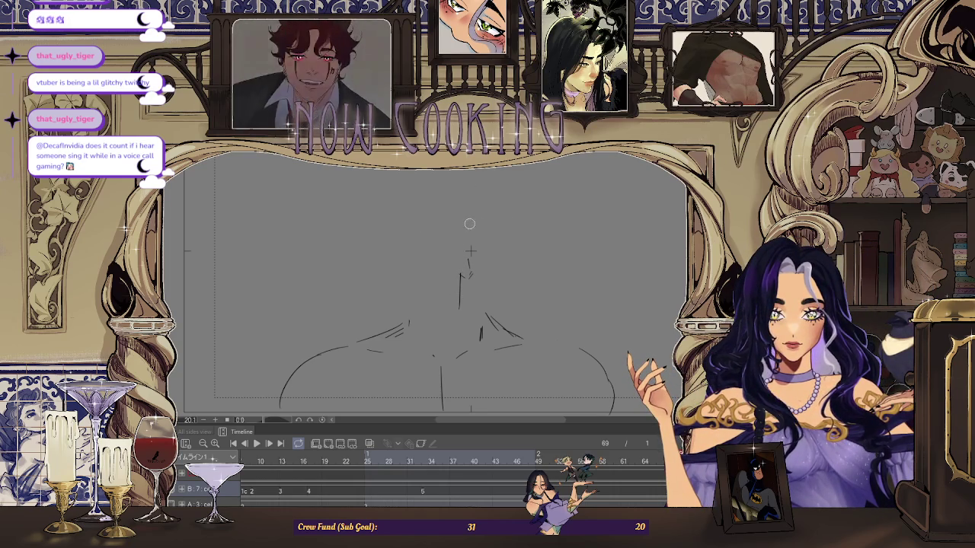
left_click_drag(435, 201, 471, 205)
mouse_move(423, 232)
left_mouse_down()
mouse_move(457, 247)
mouse_move(495, 231)
left_mouse_up()
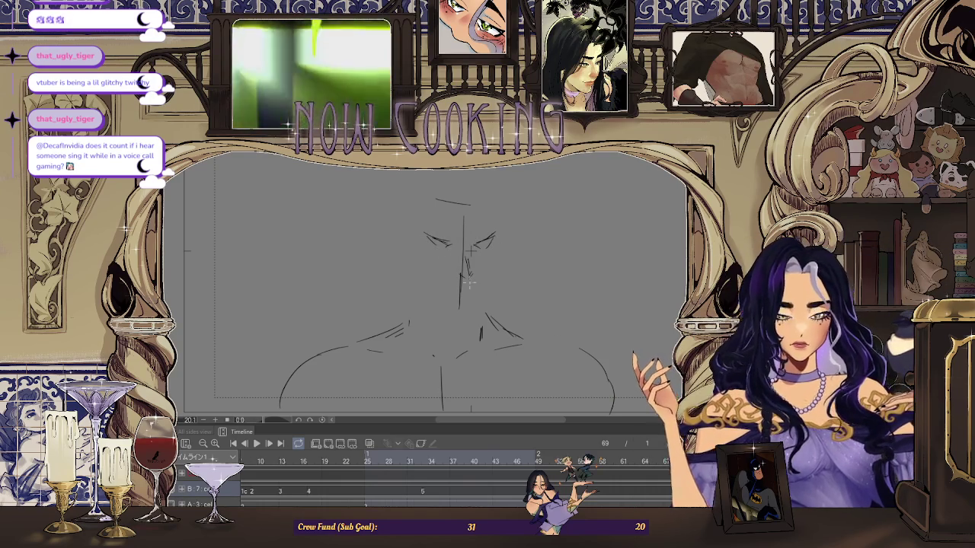
Undo the last two small stray strokes on the new face
key("ctrl+z")
key("ctrl+z")
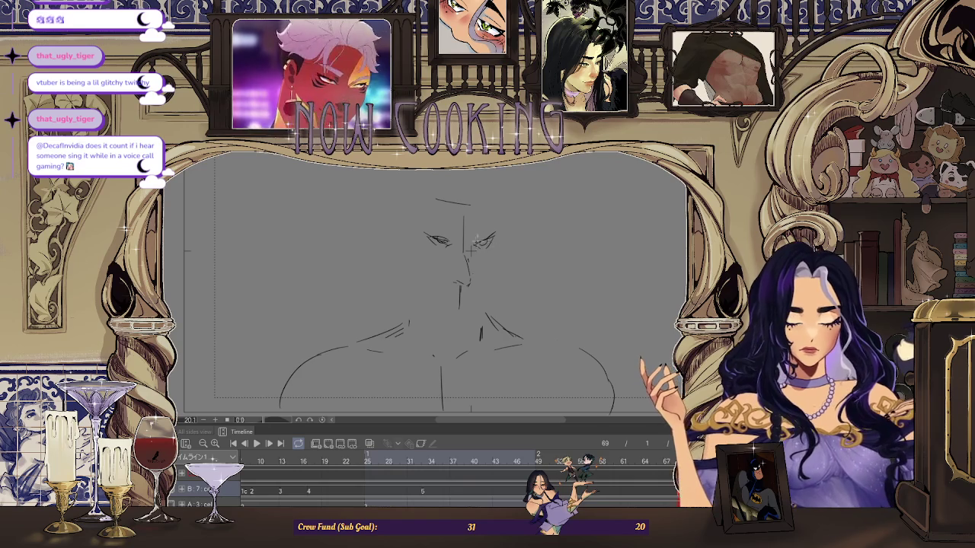
scroll(460, 295, "up", 1)
scroll(466, 282, "down", 1)
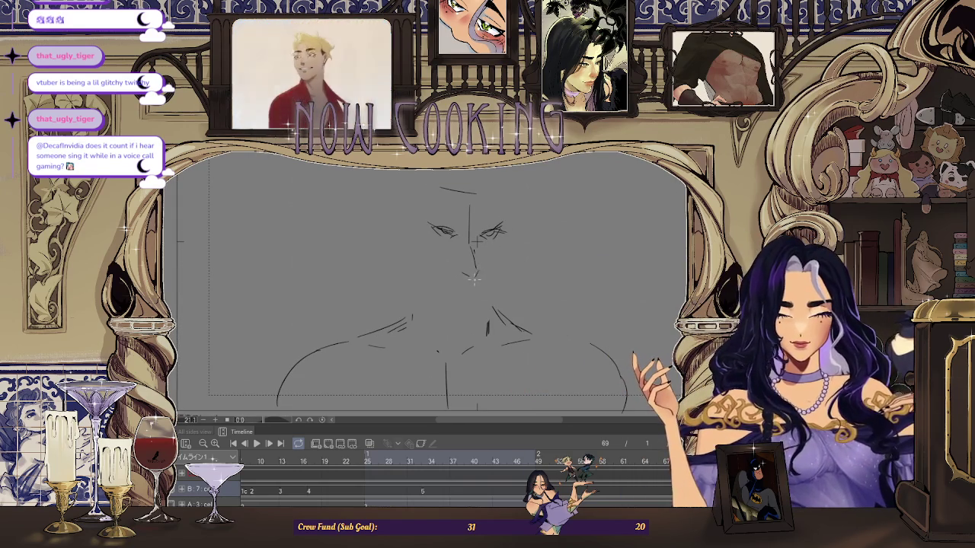
scroll(477, 278, "down", 2)
scroll(457, 259, "down", 1)
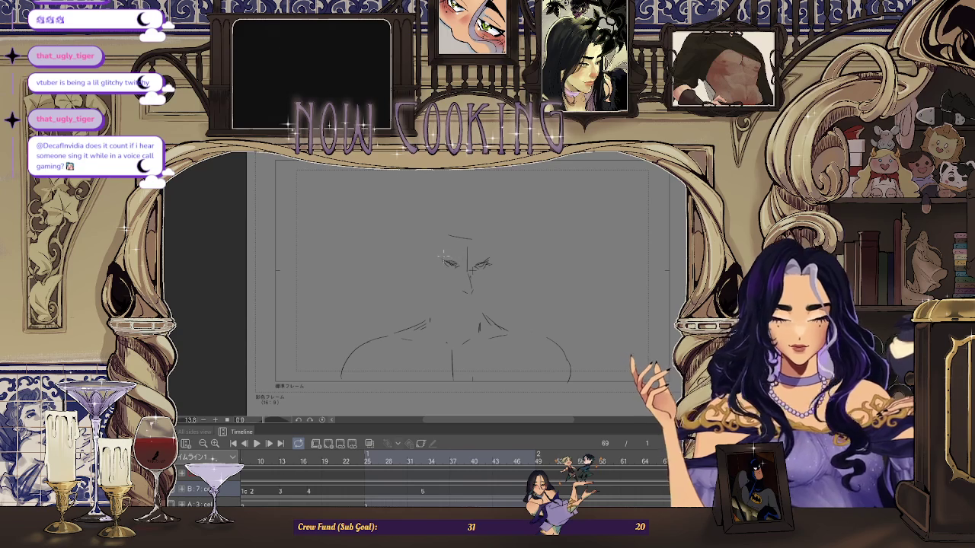
scroll(457, 264, "up", 2)
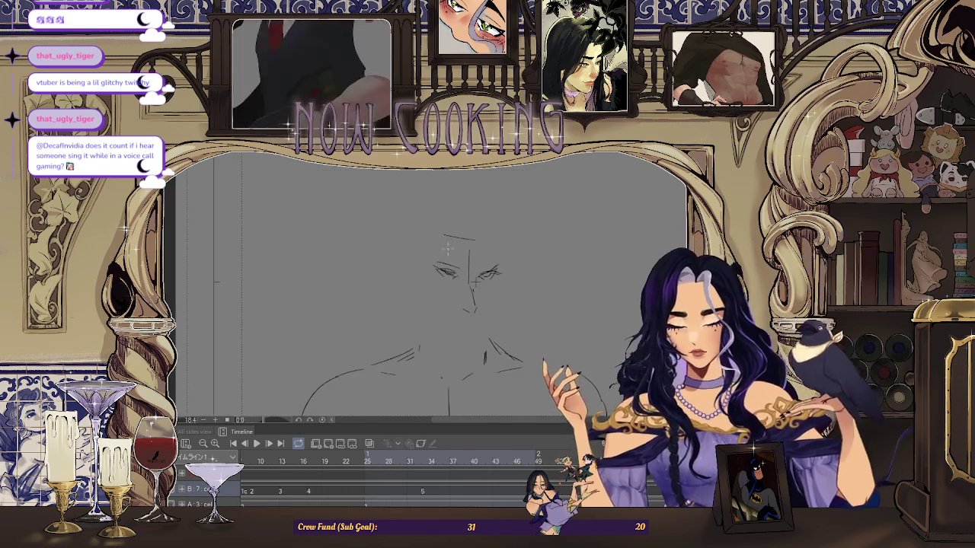
Add strokes shaping the left eye and re-centre the sketch in view
left_click_drag(435, 265, 460, 271)
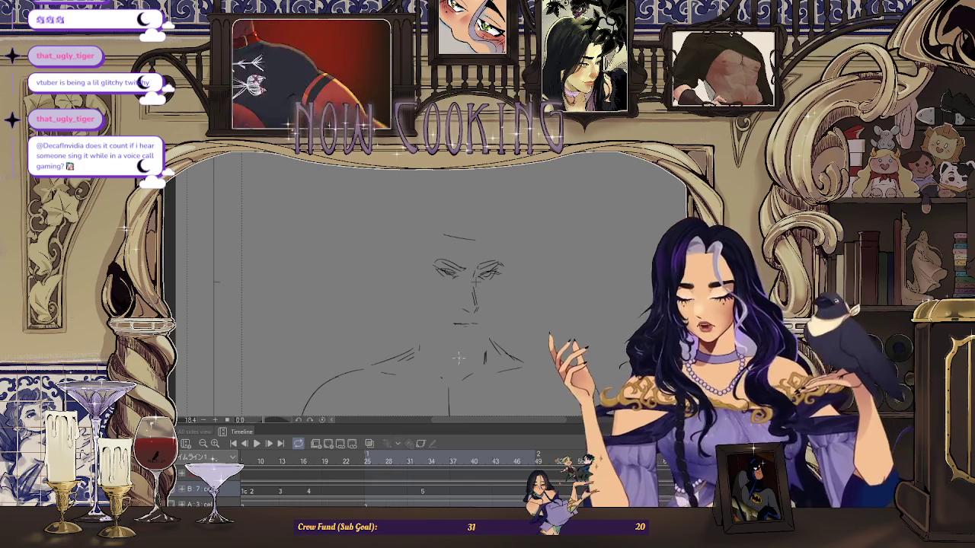
scroll(480, 328, "up", 2)
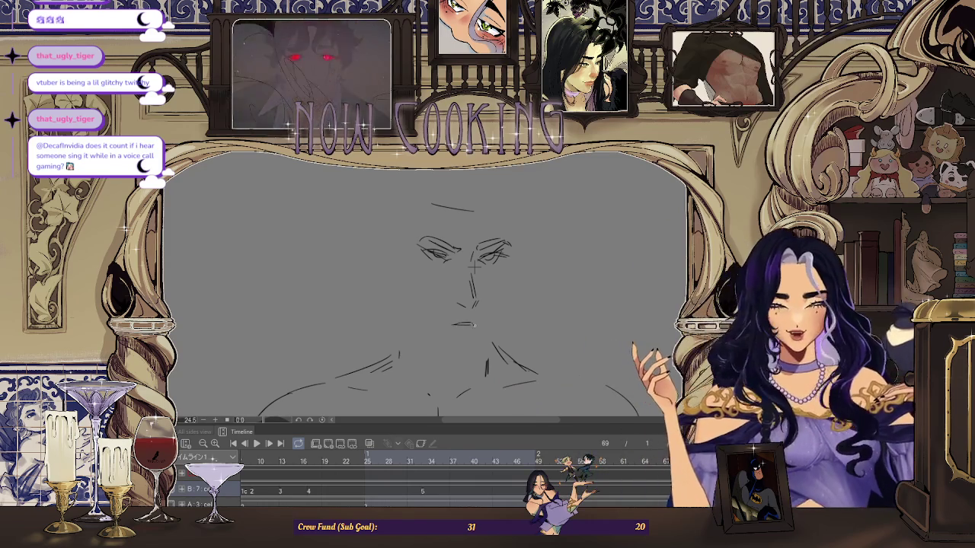
scroll(474, 266, "down", 2)
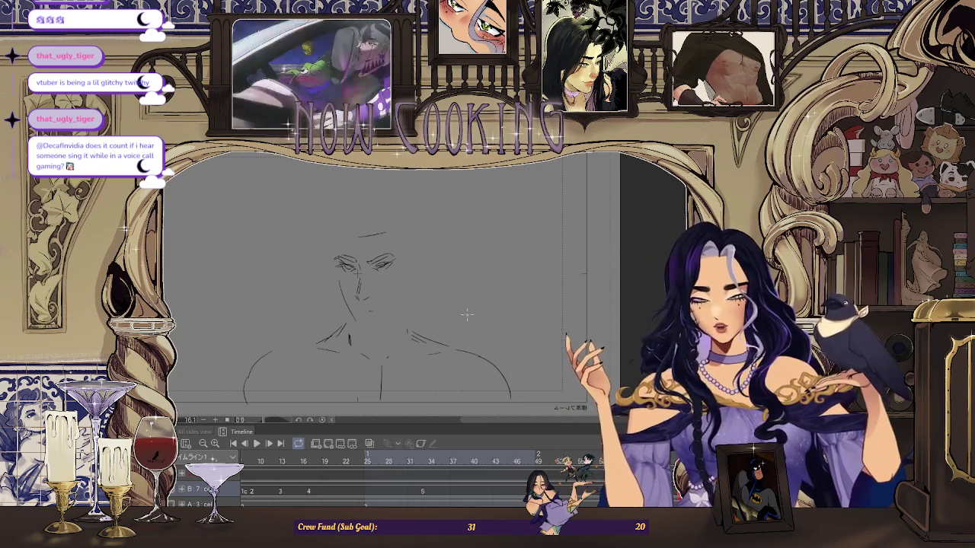
left_click_drag(365, 289, 483, 289)
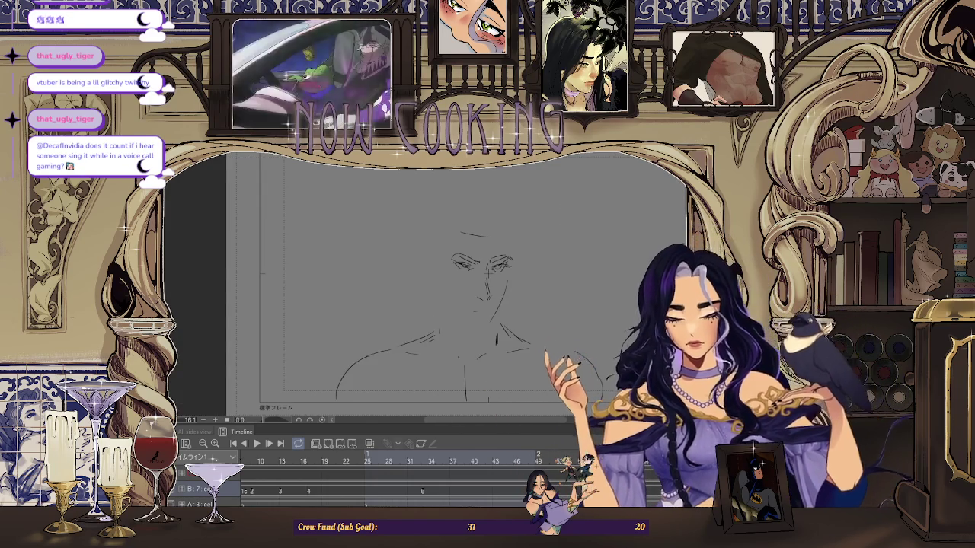